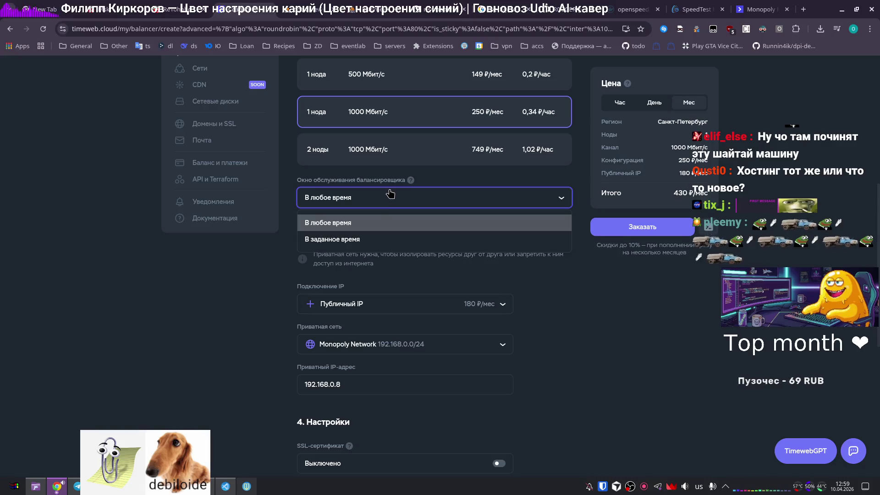
Schedule the maintenance window 'В заданное время' from 03:00 to 04:00.
click(365, 235)
click(453, 200)
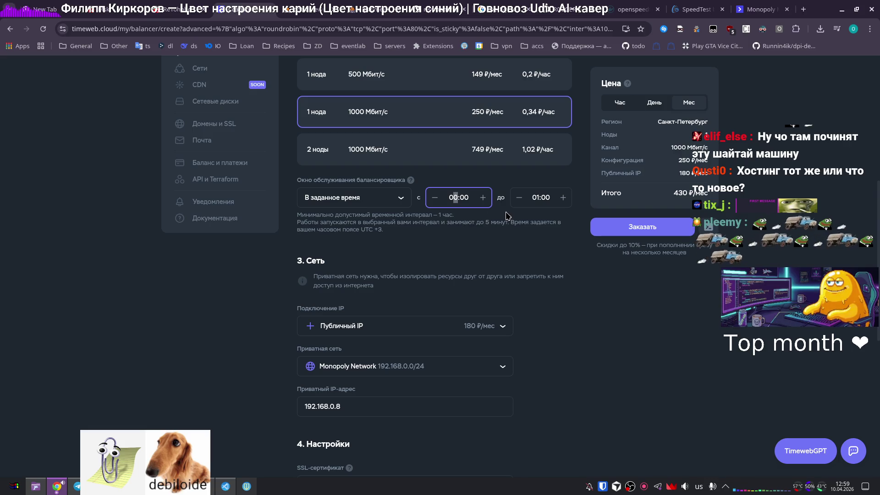
text(3)
click(536, 201)
click(539, 198)
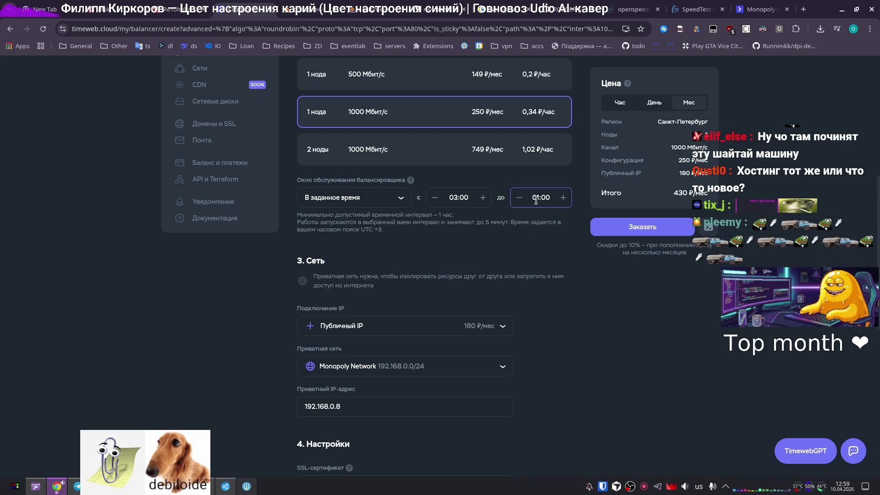
text(4)
click(538, 263)
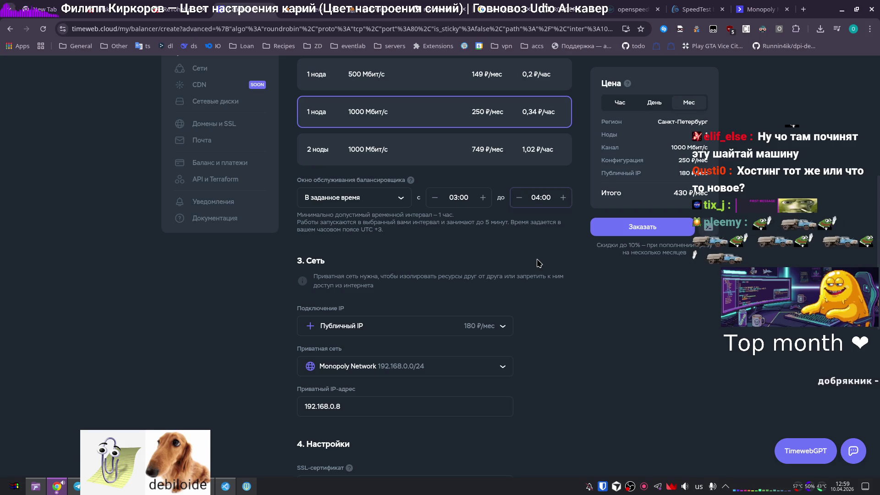
Keep the public IP unchanged and choose 'Добавить сеть' to create private network 192.168.0.0/24.
scroll(387, 268, down, 3)
click(381, 216)
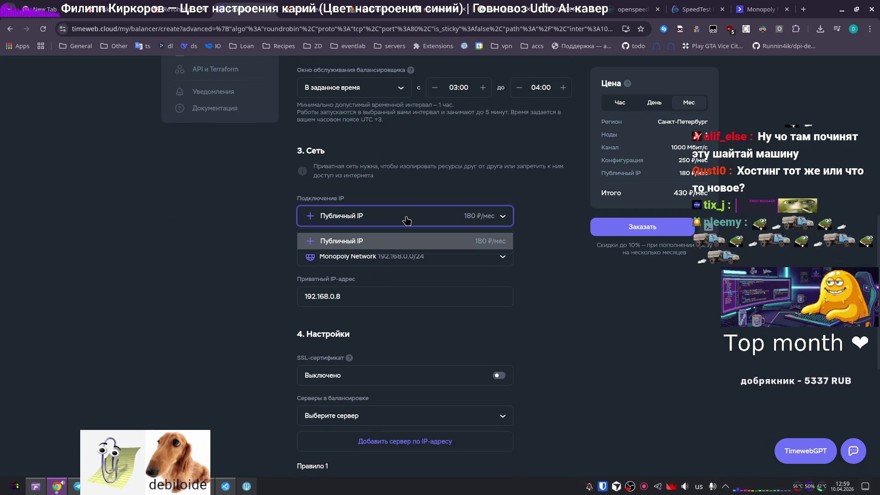
click(325, 241)
click(399, 256)
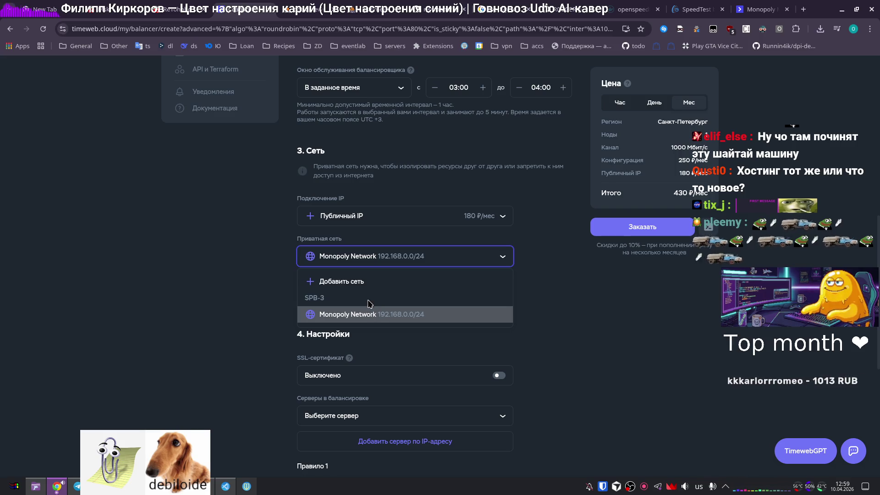
click(362, 281)
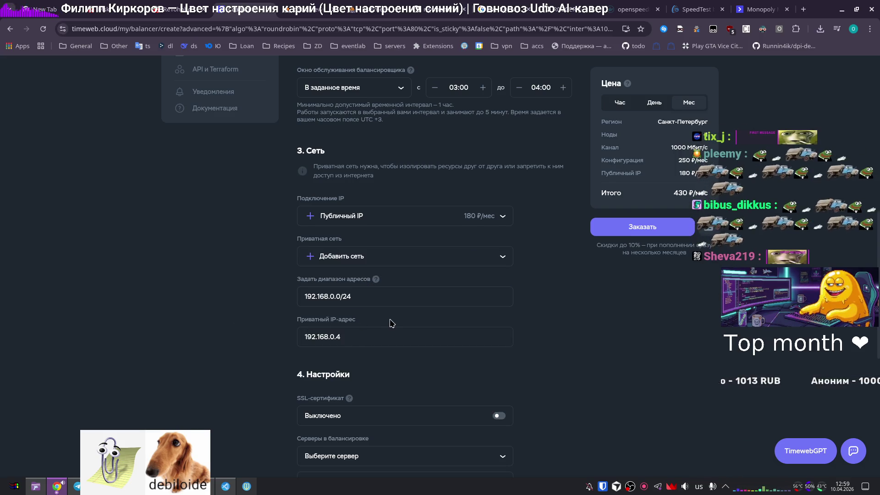
scroll(391, 324, down, 3)
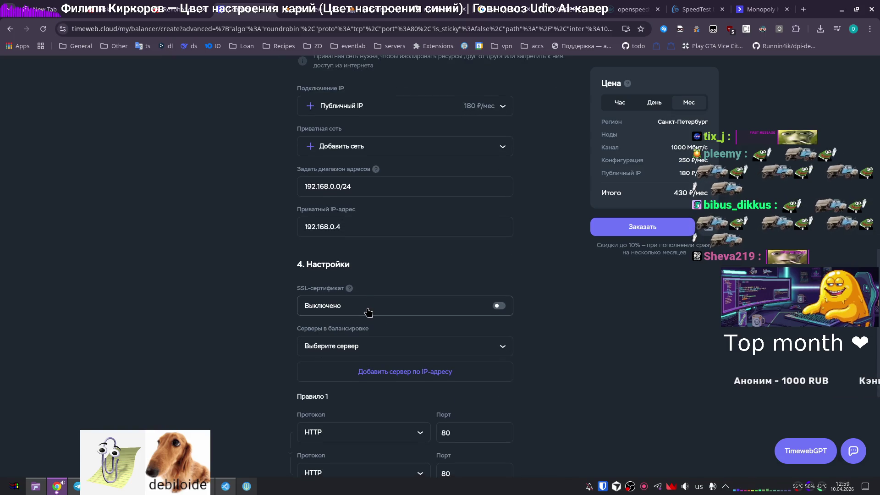
Add STAREGE 194.87.49.121 as the first server in balancing.
click(368, 344)
click(239, 343)
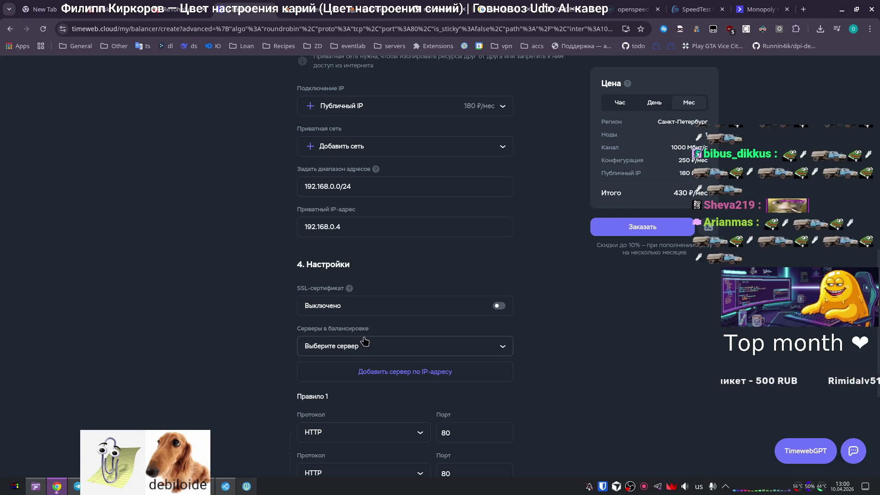
click(369, 343)
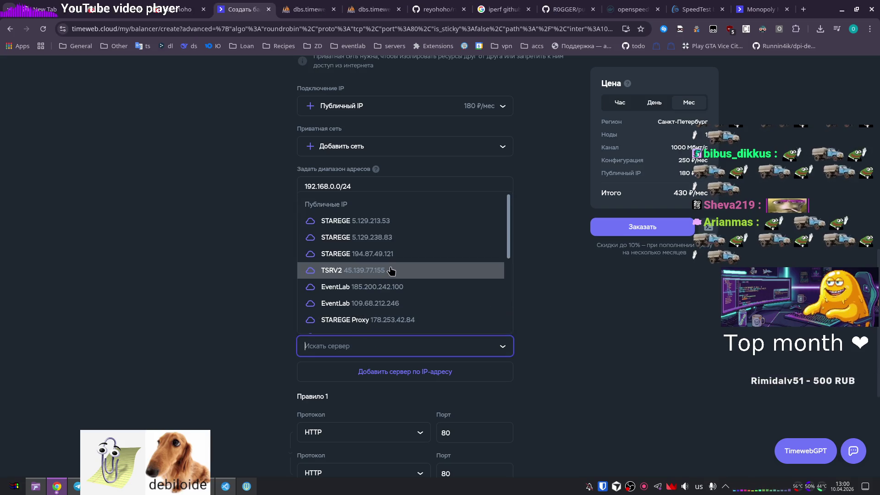
scroll(418, 254, down, 5)
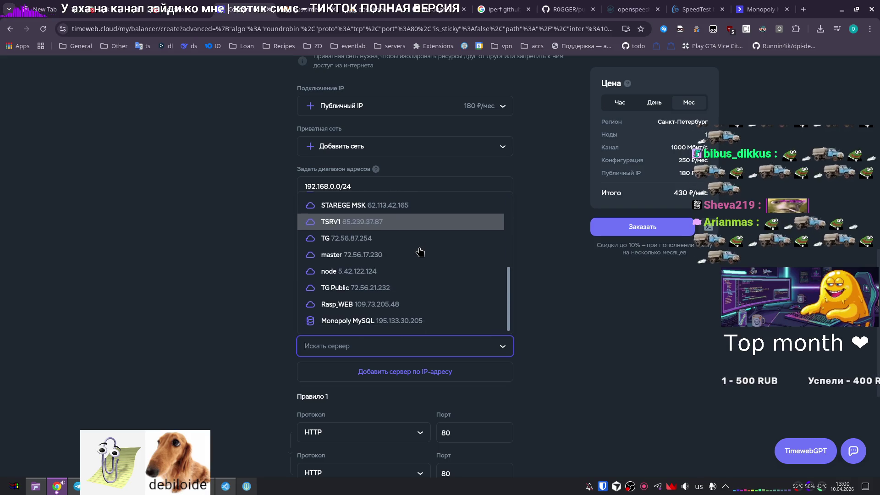
scroll(419, 252, up, 4)
scroll(420, 254, up, 2)
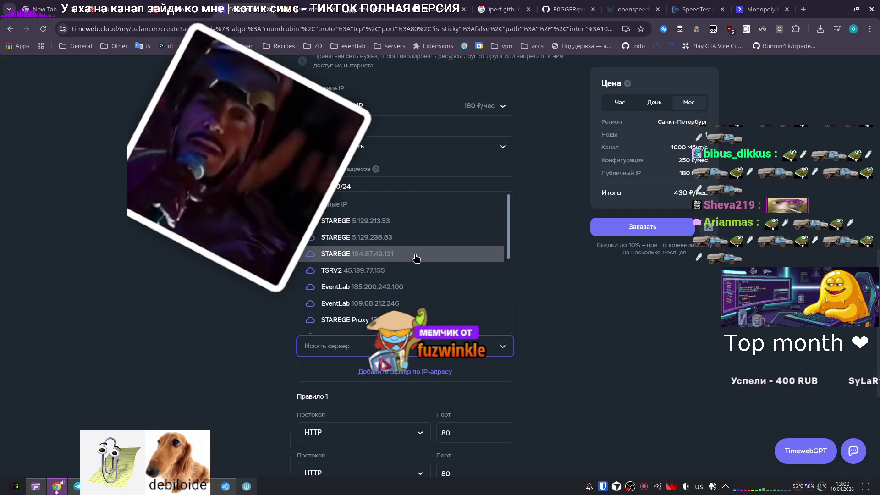
click(420, 260)
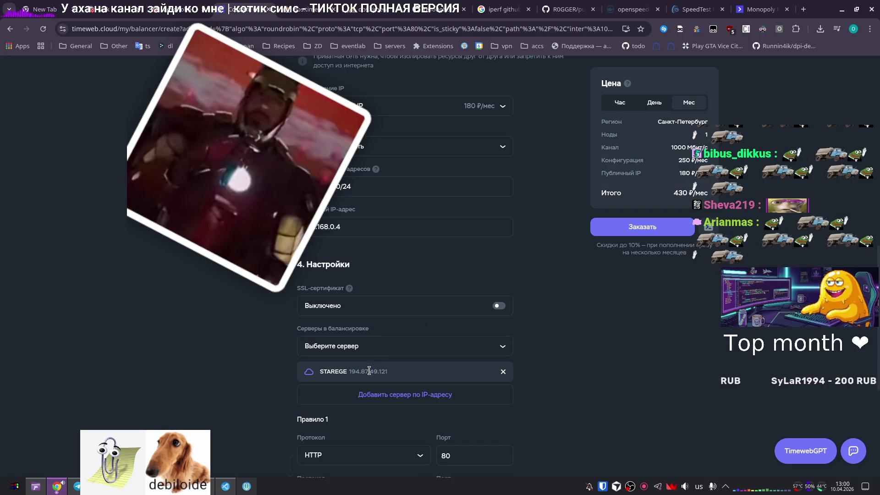
Add STAREGE MSK 62.113.42.165 as the second balanced server.
click(379, 347)
scroll(412, 295, down, 1)
scroll(412, 295, down, 4)
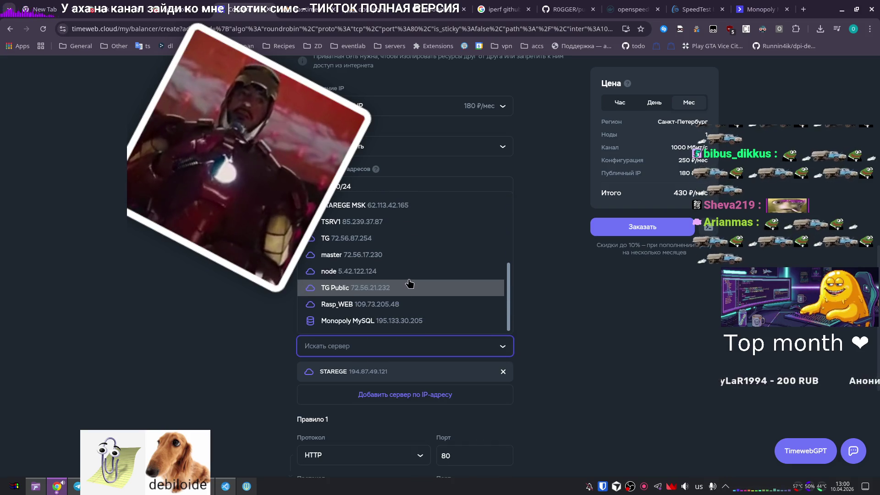
scroll(411, 307, up, 4)
click(409, 316)
scroll(240, 316, down, 3)
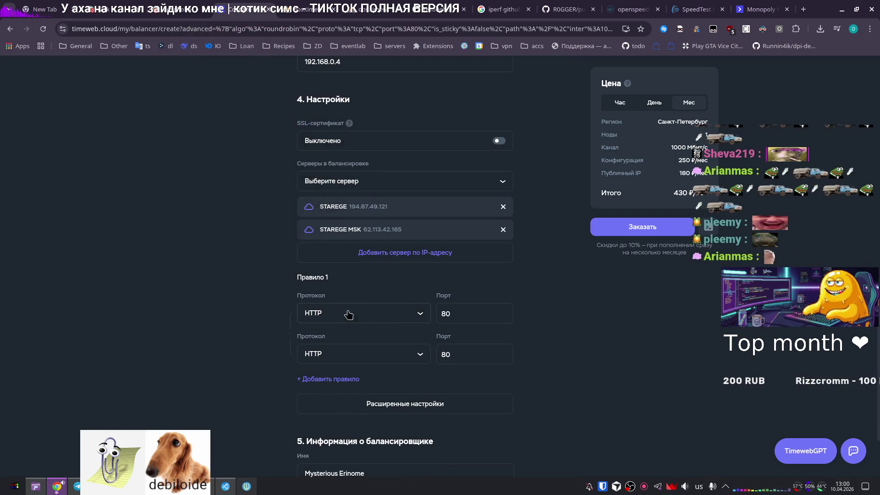
scroll(405, 214, down, 2)
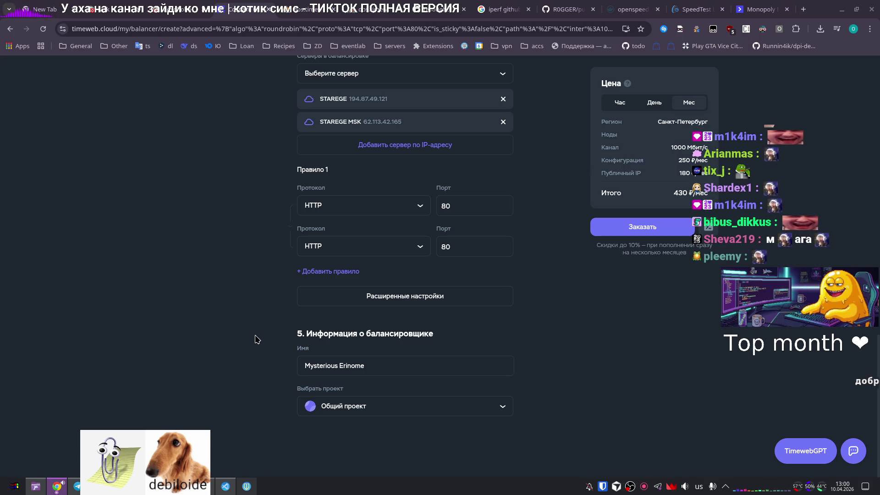
Choose the existing Monopoly Network (192.168.0.0/24) as the private network, giving private IP 192.168.0.8.
scroll(291, 358, up, 12)
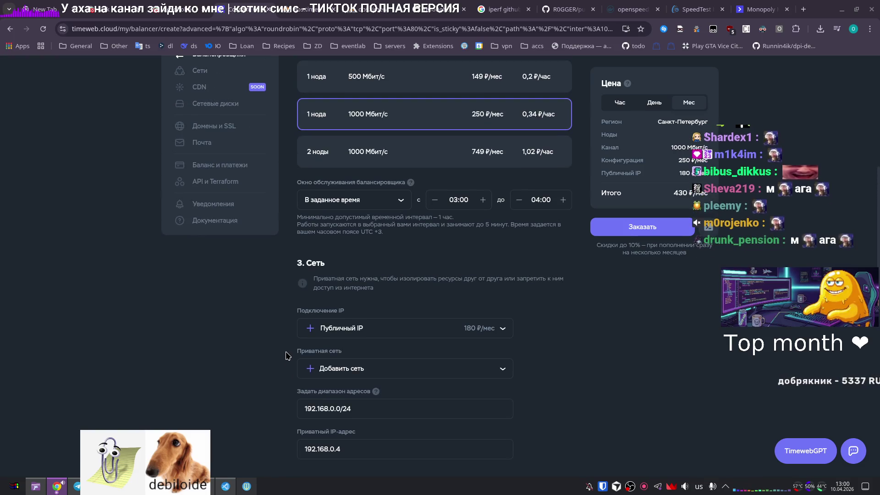
scroll(285, 355, up, 1)
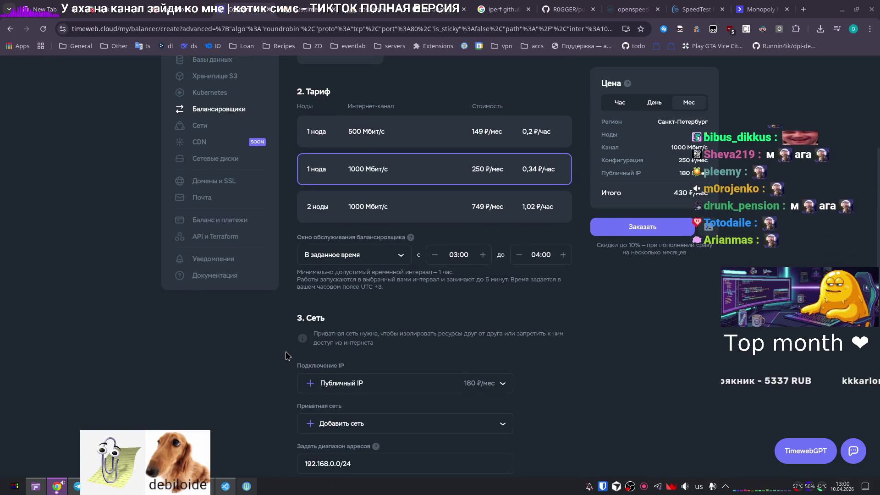
scroll(285, 356, down, 7)
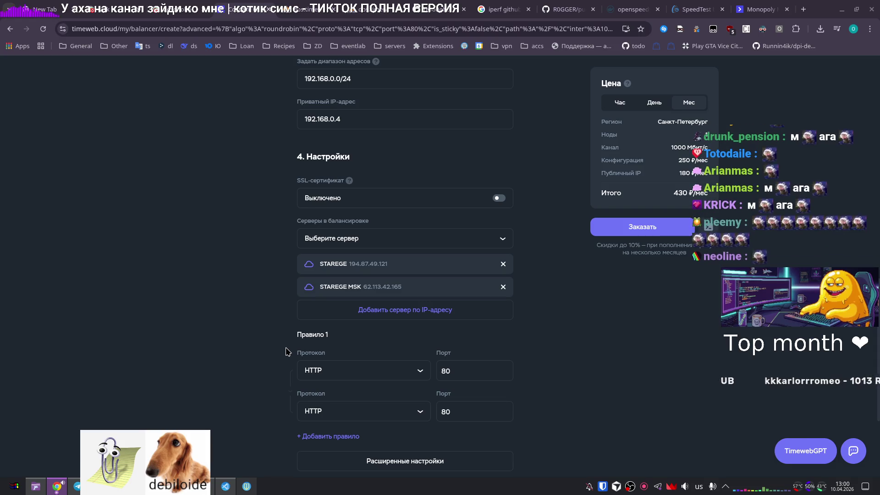
scroll(286, 352, up, 3)
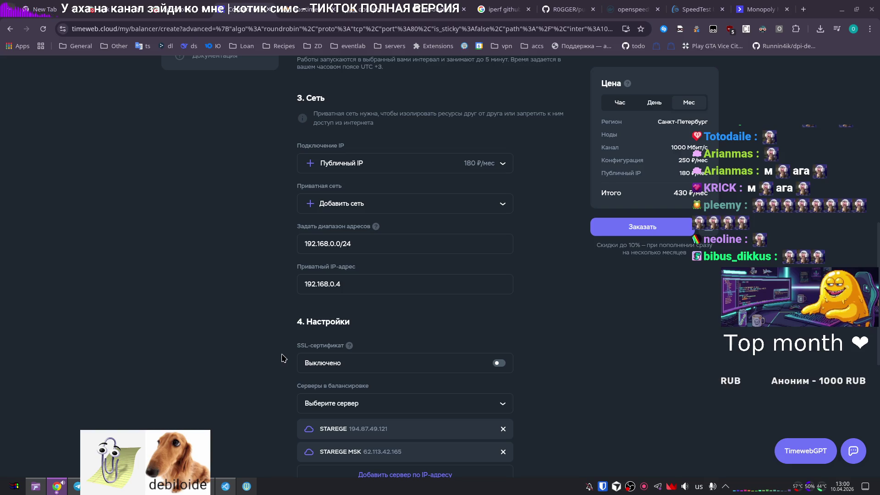
scroll(283, 358, up, 1)
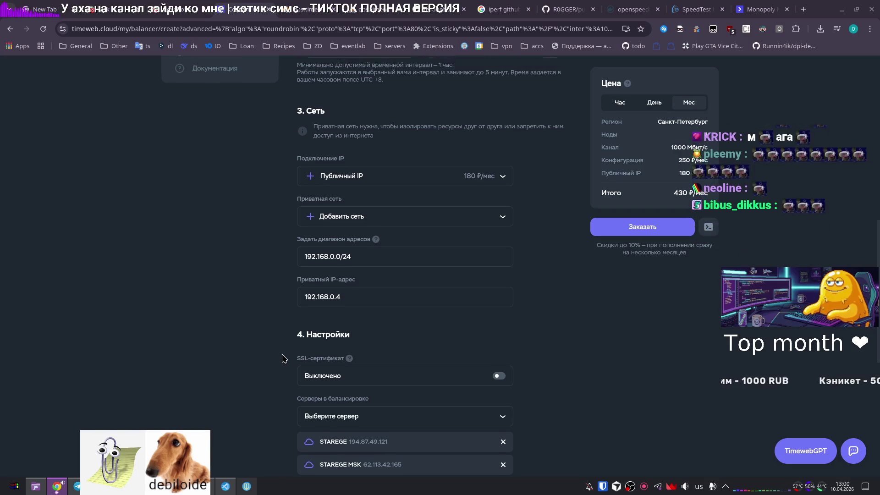
scroll(286, 358, up, 3)
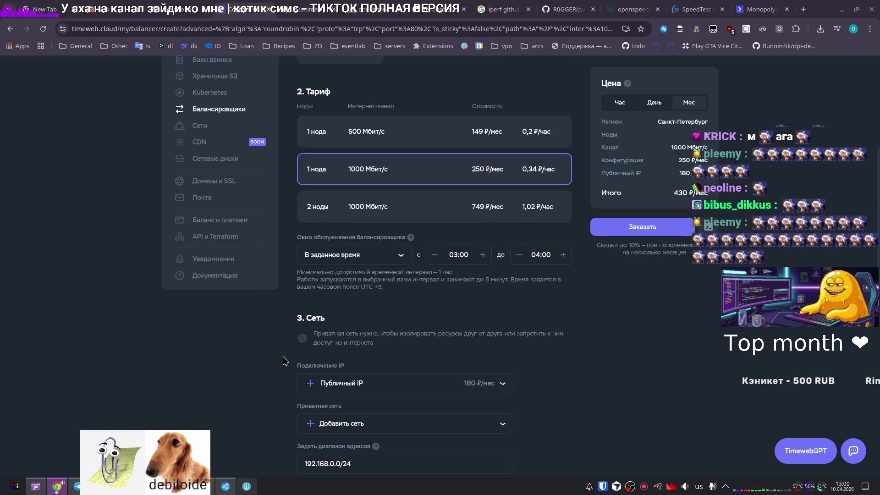
scroll(287, 361, down, 1)
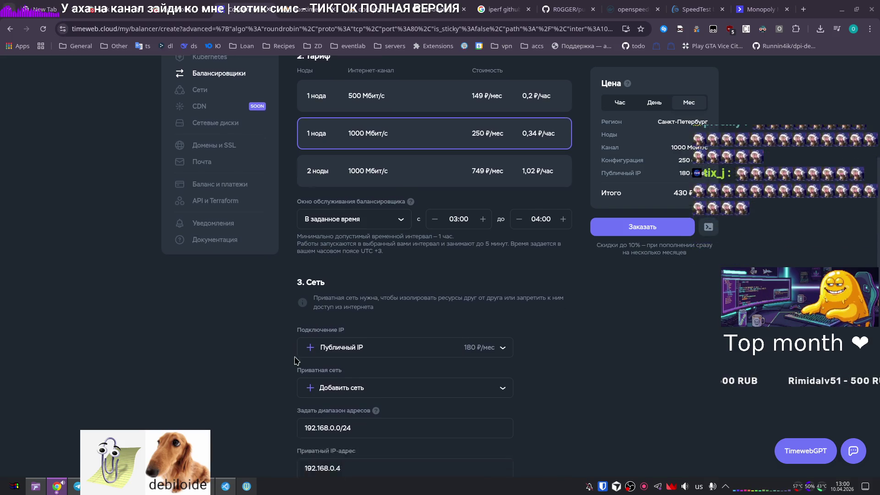
click(332, 367)
scroll(374, 407, down, 1)
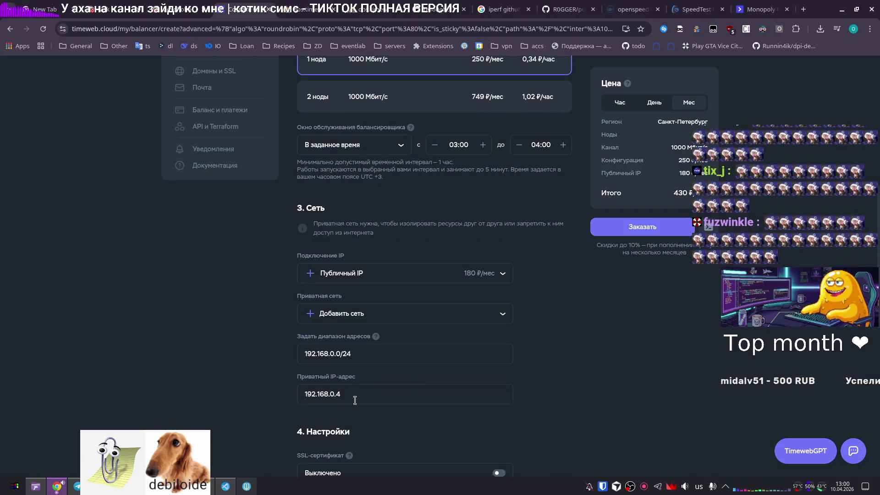
click(362, 313)
click(360, 370)
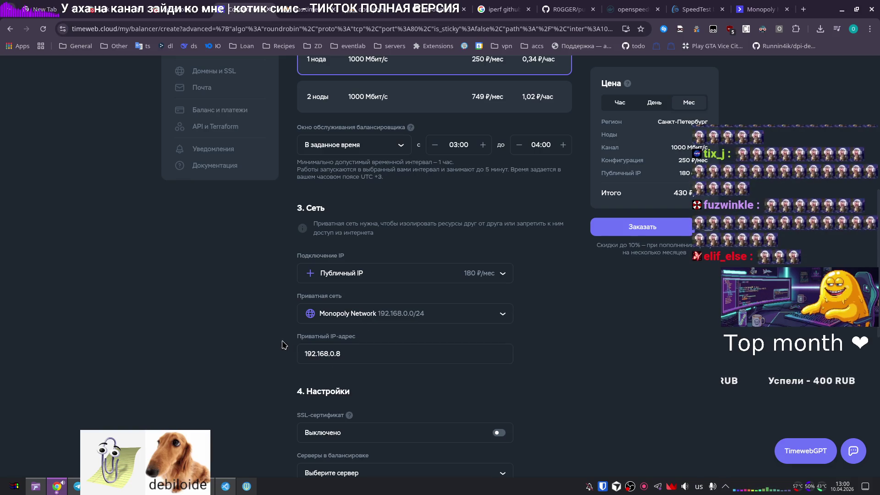
scroll(295, 351, up, 1)
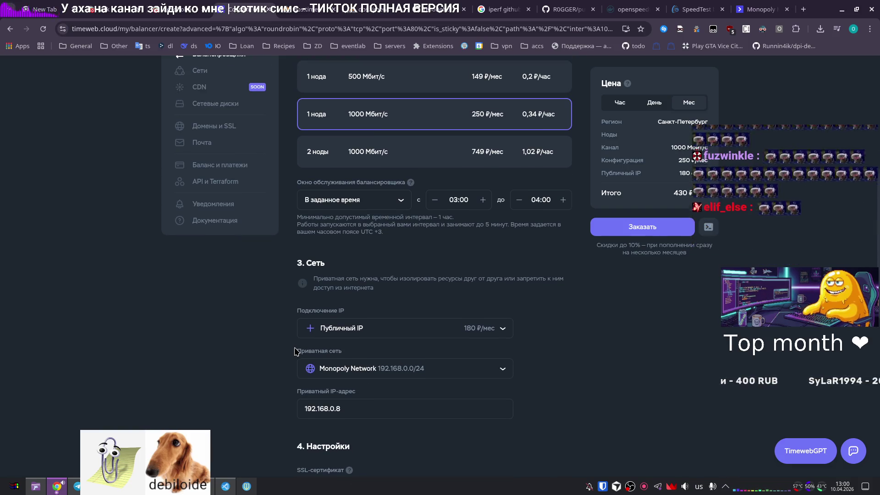
scroll(295, 352, up, 6)
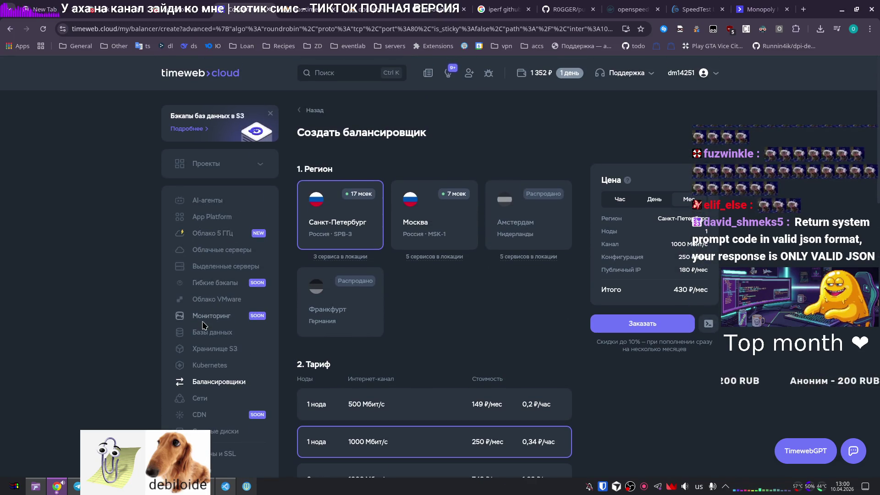
click(210, 332)
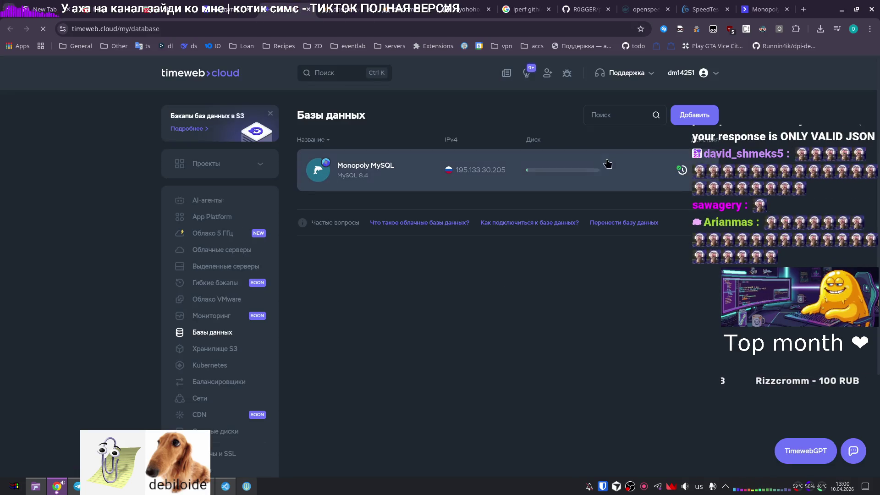
click(567, 167)
key(alt+Left)
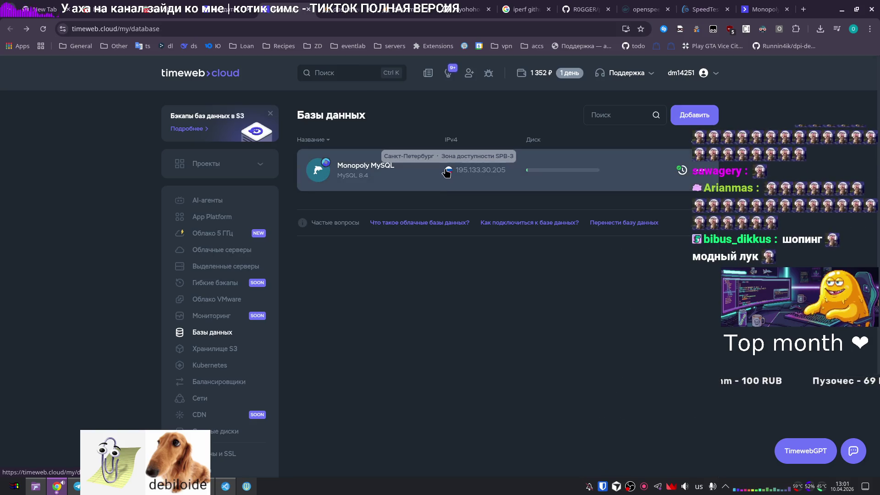
key(alt+Left)
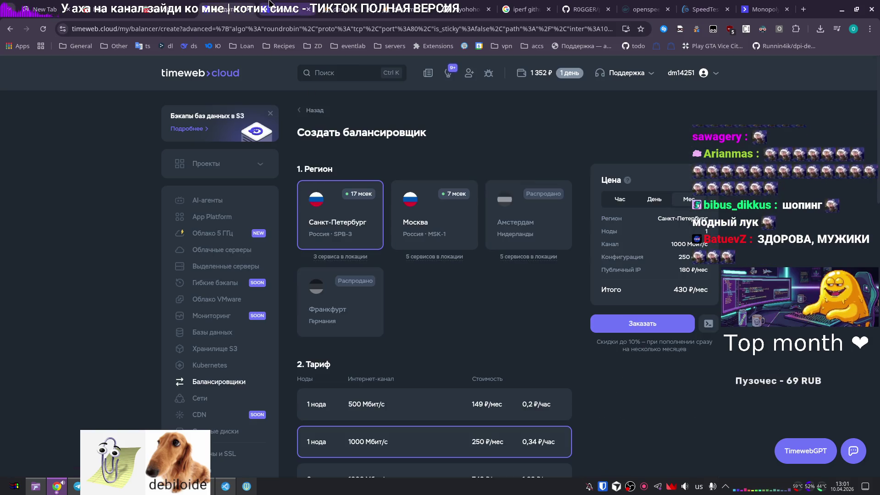
scroll(515, 235, down, 5)
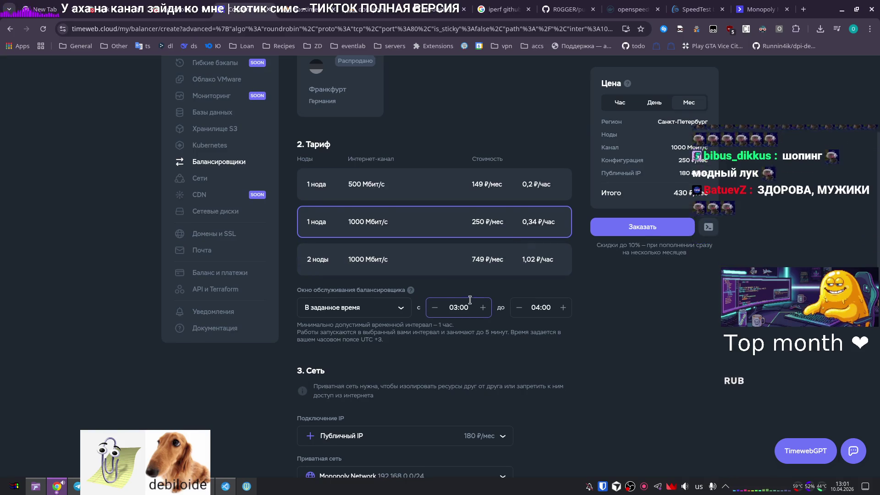
scroll(472, 299, down, 4)
scroll(443, 318, up, 1)
scroll(443, 318, up, 3)
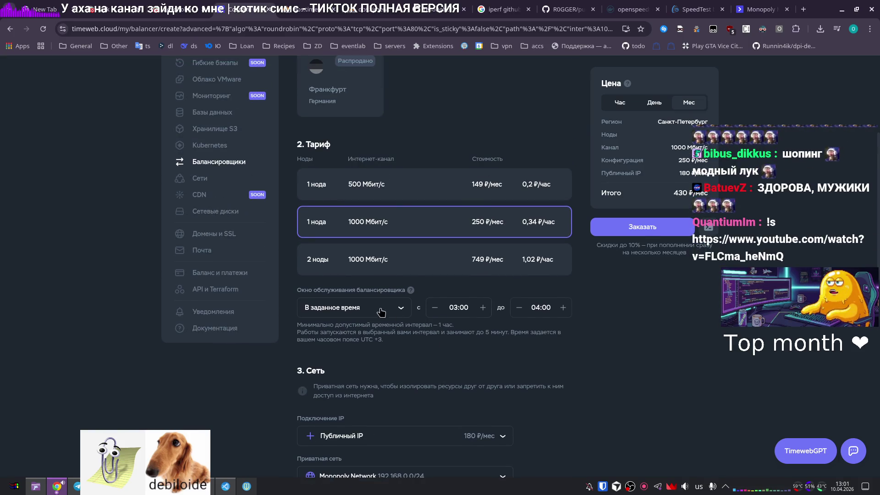
scroll(365, 267, down, 5)
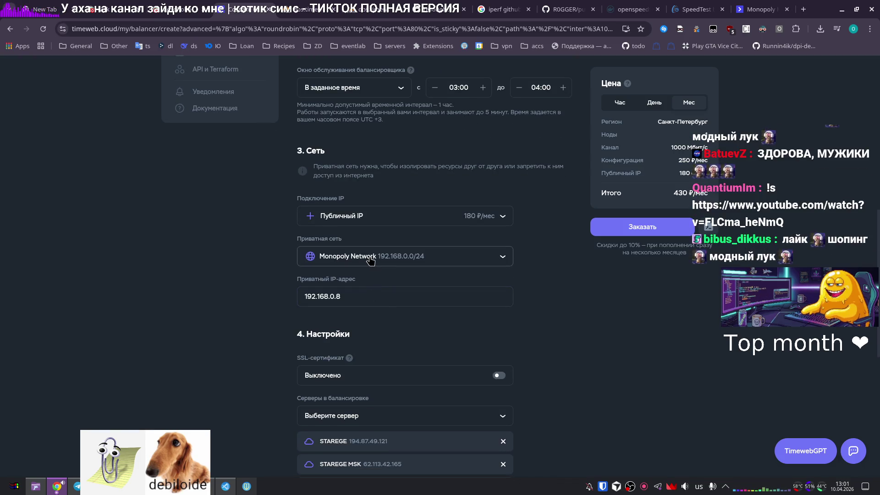
scroll(365, 266, up, 5)
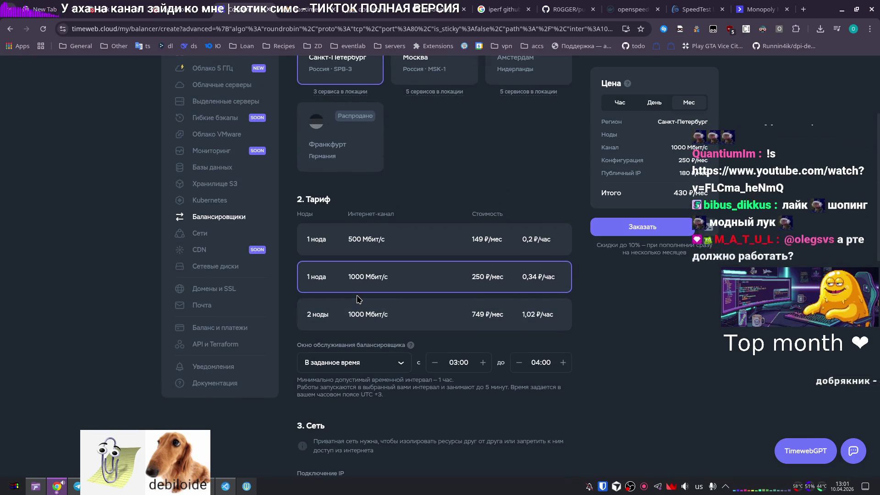
scroll(357, 298, up, 2)
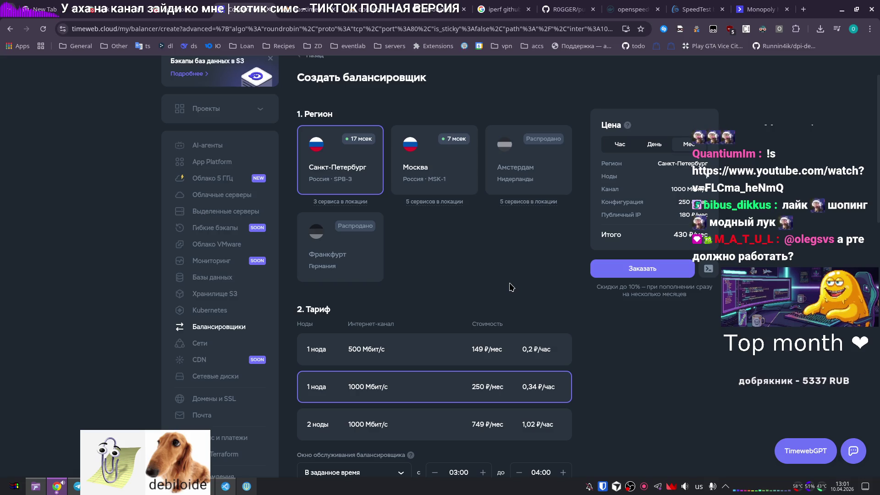
scroll(503, 296, down, 6)
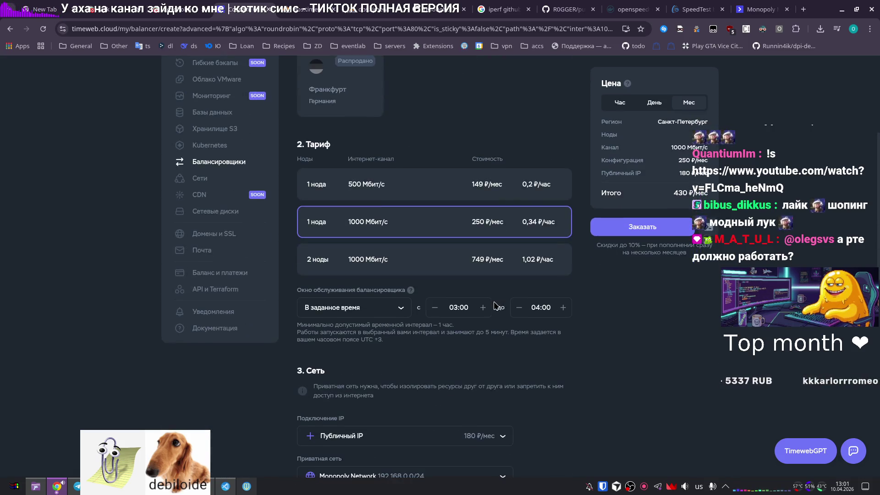
scroll(465, 331, down, 3)
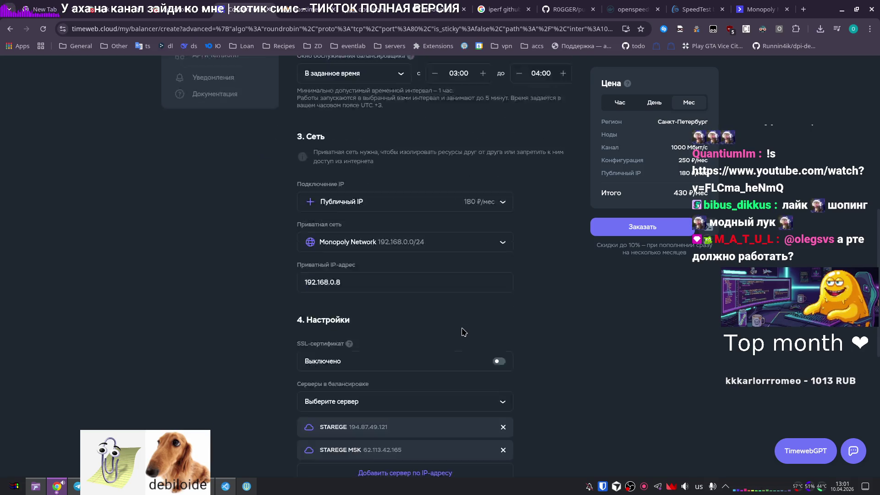
scroll(460, 331, up, 2)
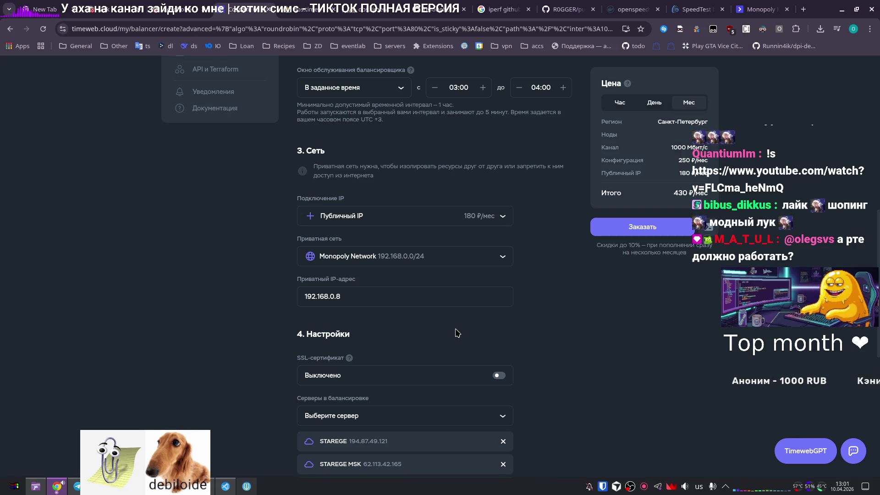
scroll(457, 333, down, 3)
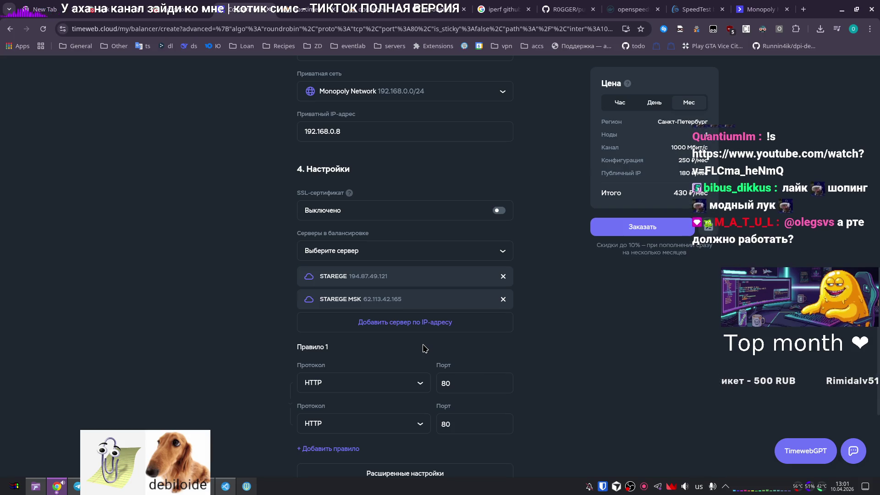
scroll(423, 349, down, 2)
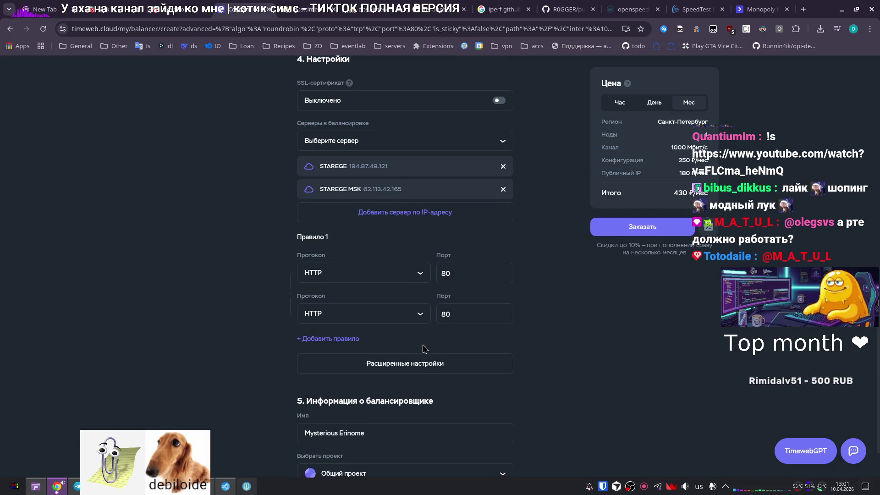
Set the first forwarding rule's protocol to HTTPS on port 443.
click(387, 274)
click(355, 316)
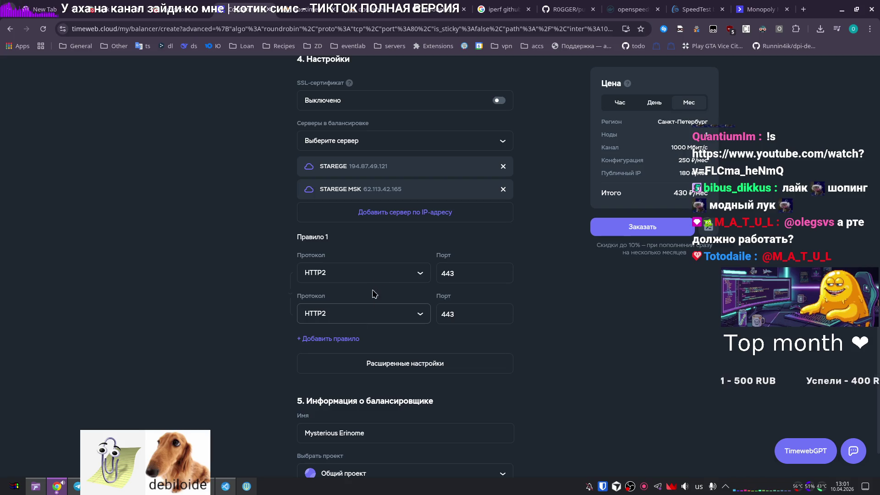
click(382, 274)
click(359, 332)
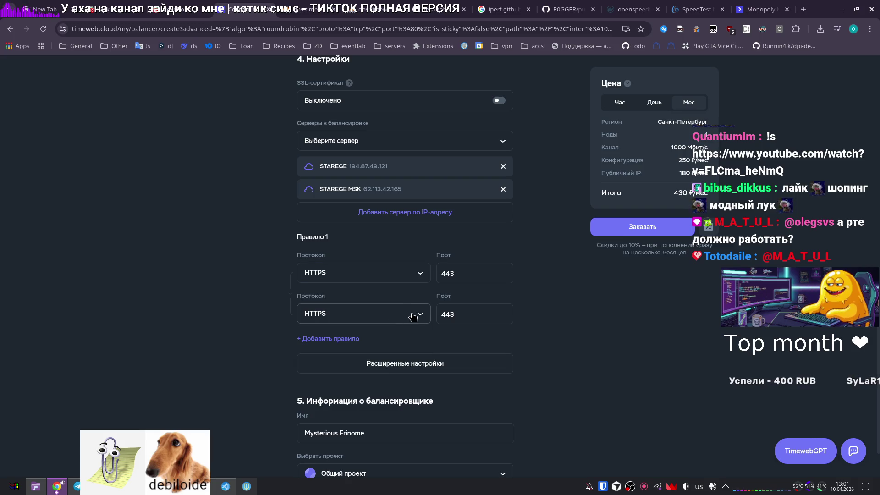
Expand Расширенные настройки, keeping Round Robin and session persistence set to Нет.
scroll(278, 360, down, 2)
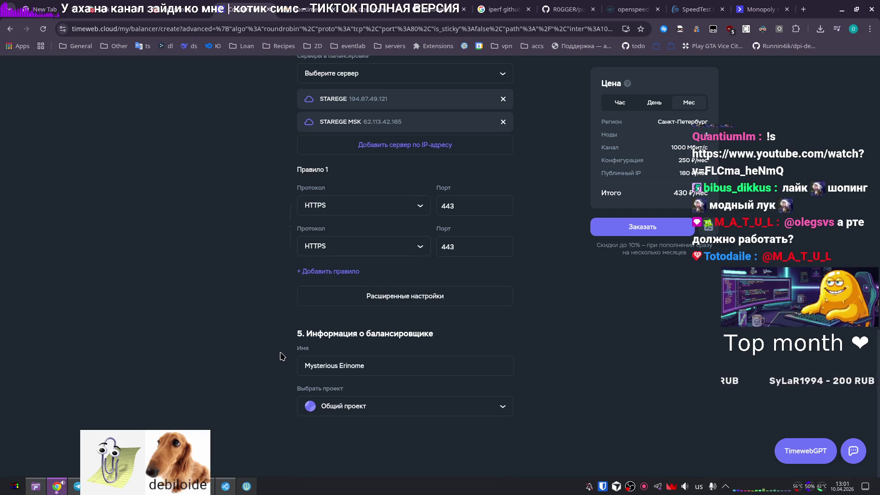
click(328, 304)
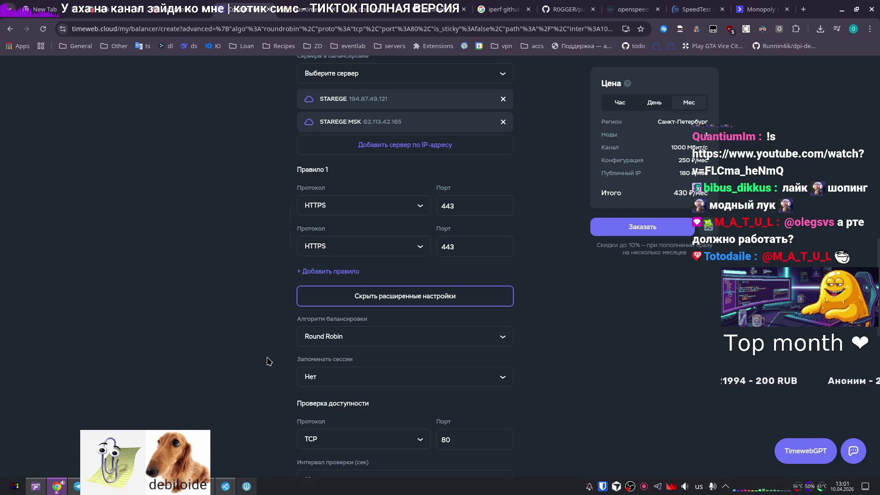
scroll(266, 362, down, 2)
click(344, 228)
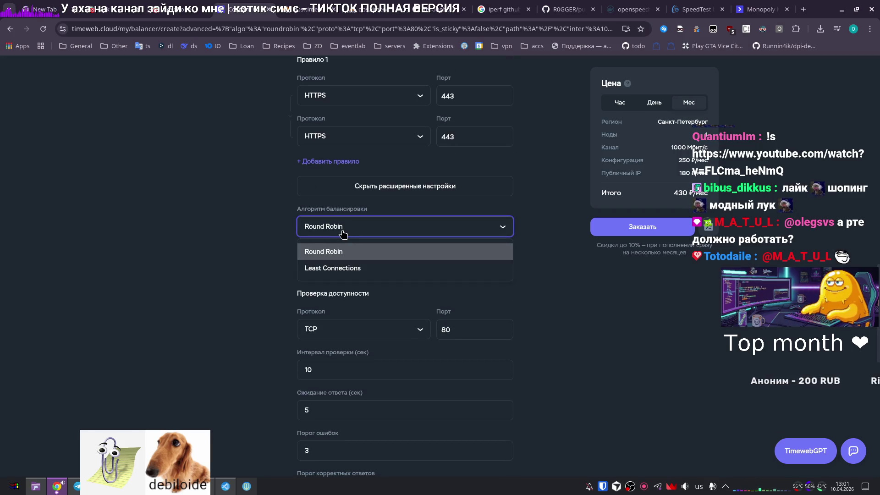
click(343, 234)
click(345, 270)
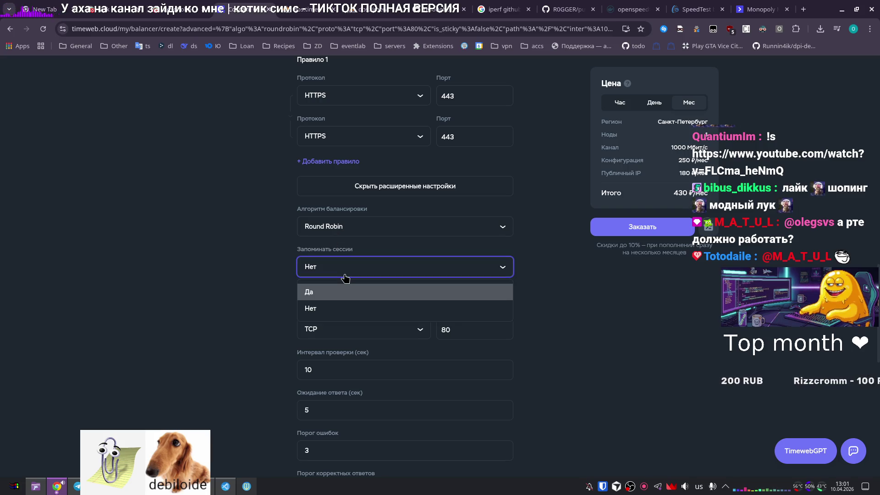
click(252, 289)
Enable backend keep-alive in the advanced settings.
scroll(468, 319, down, 2)
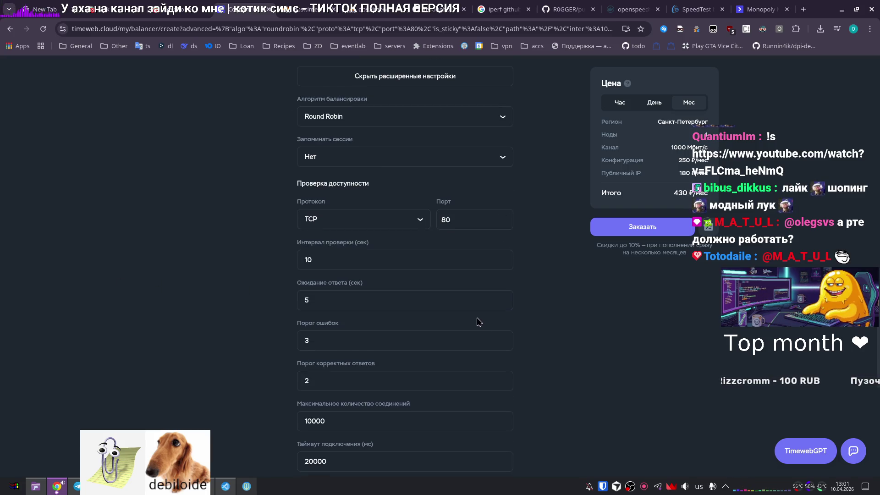
scroll(419, 307, down, 8)
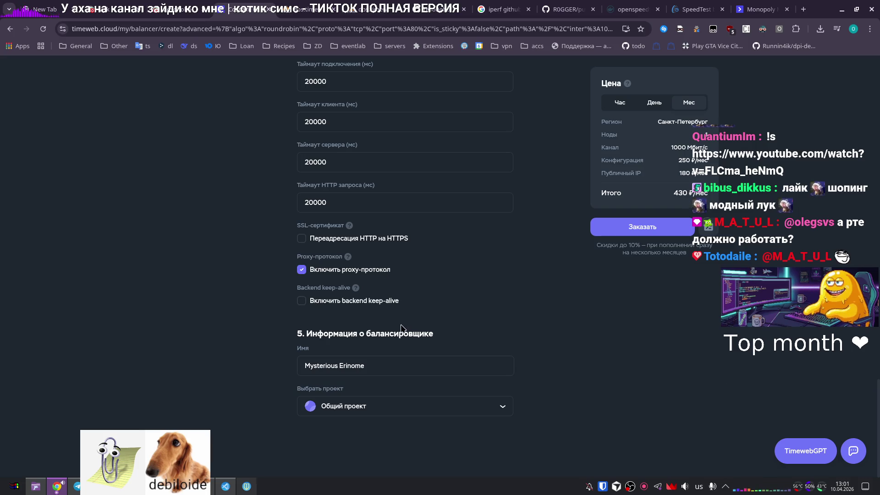
mouse_move(354, 289)
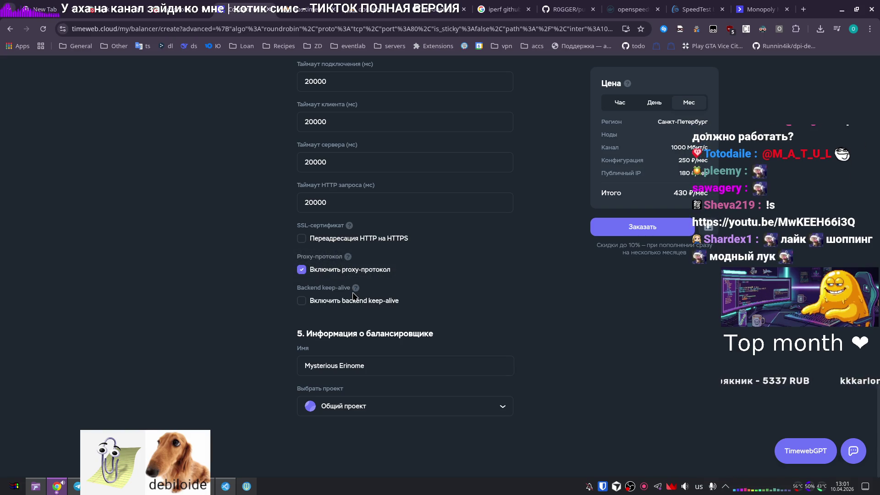
scroll(283, 315, up, 15)
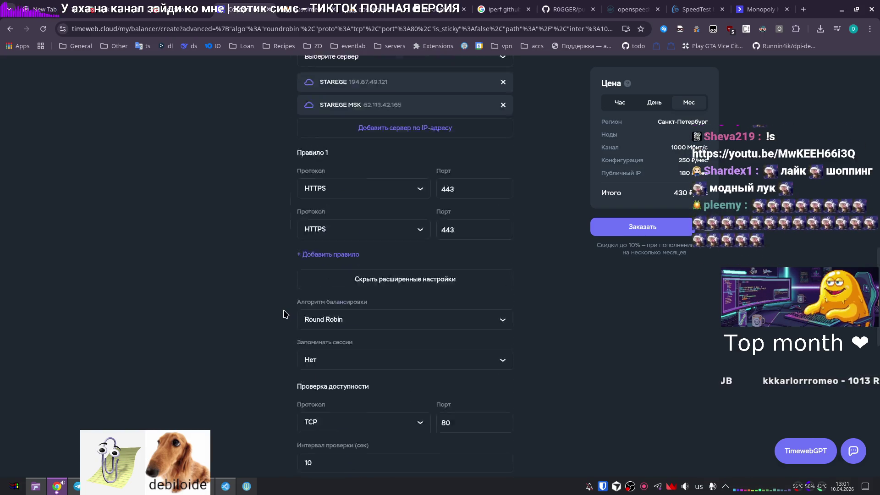
scroll(281, 320, up, 3)
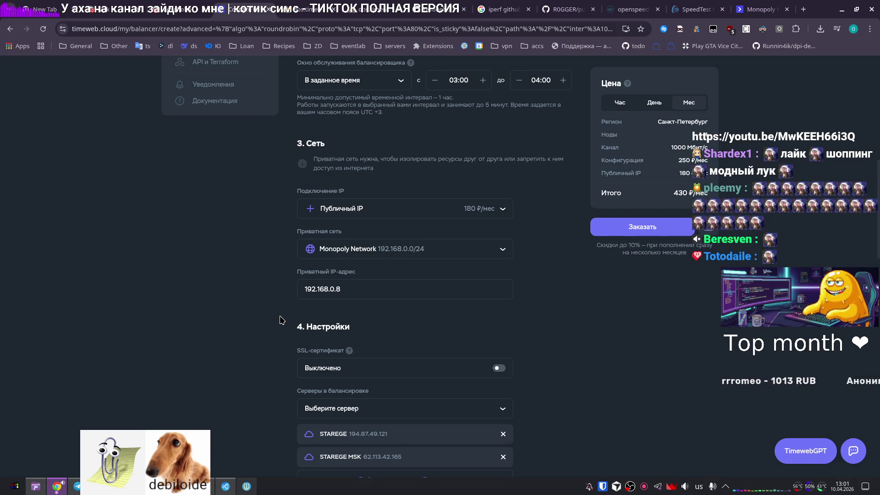
scroll(271, 333, down, 1)
scroll(271, 334, down, 15)
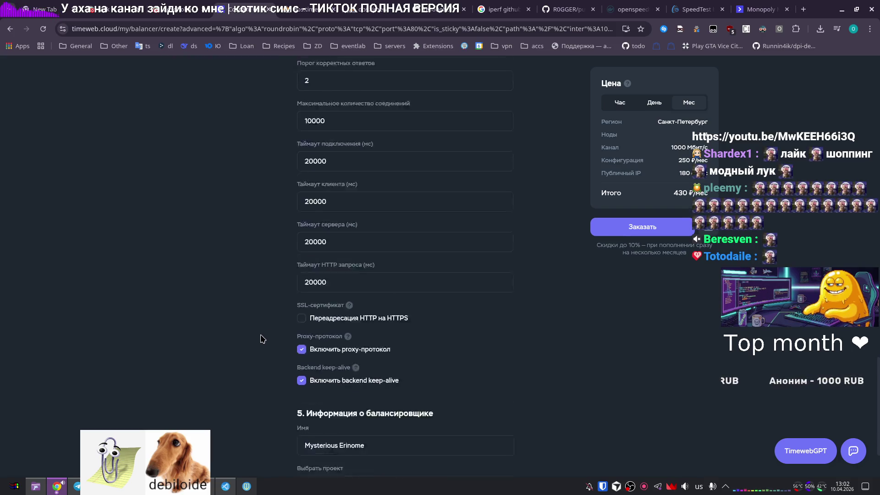
key(Tab)
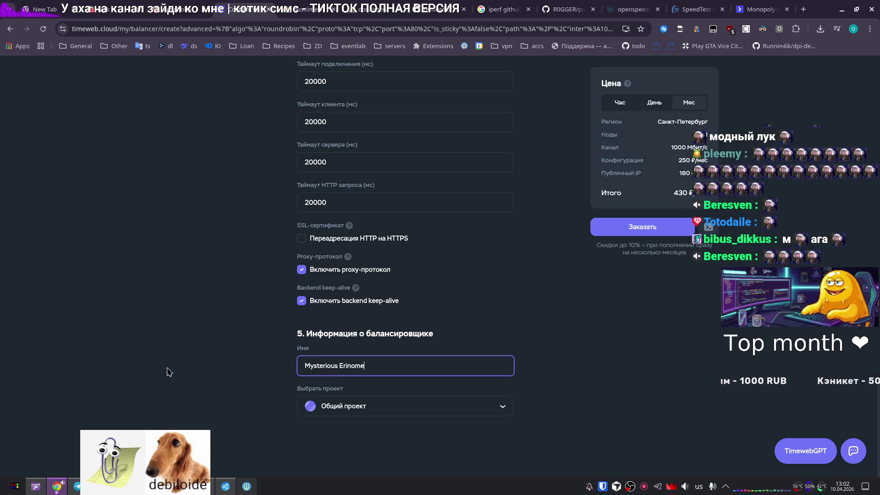
Name the balancer 'RTE balancer' and assign it to the RTE project.
key(ctrl+a)
text(Rgte)
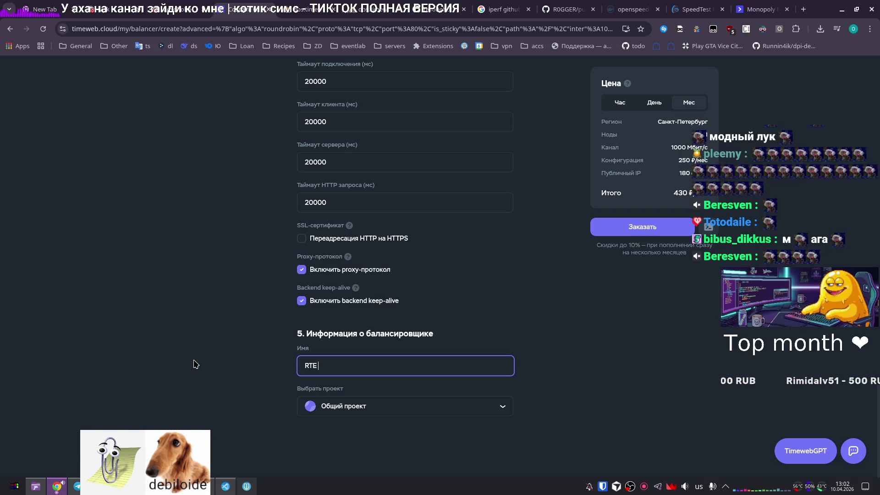
text(ncer)
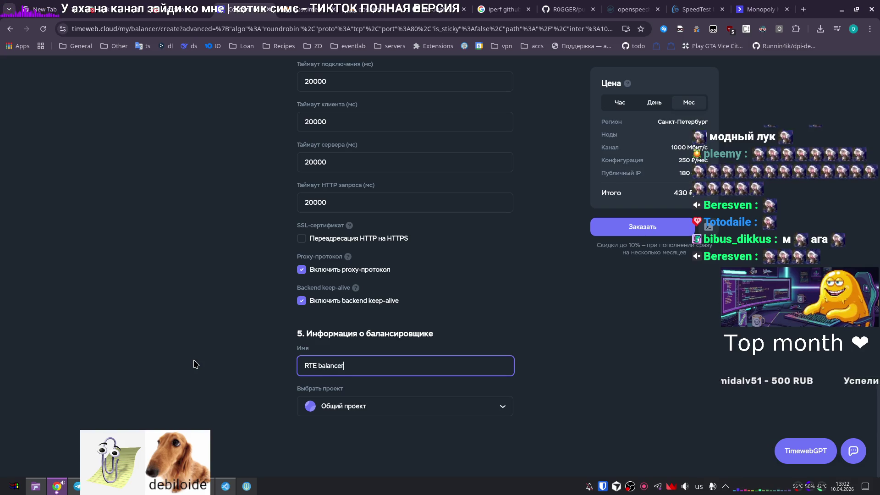
click(305, 406)
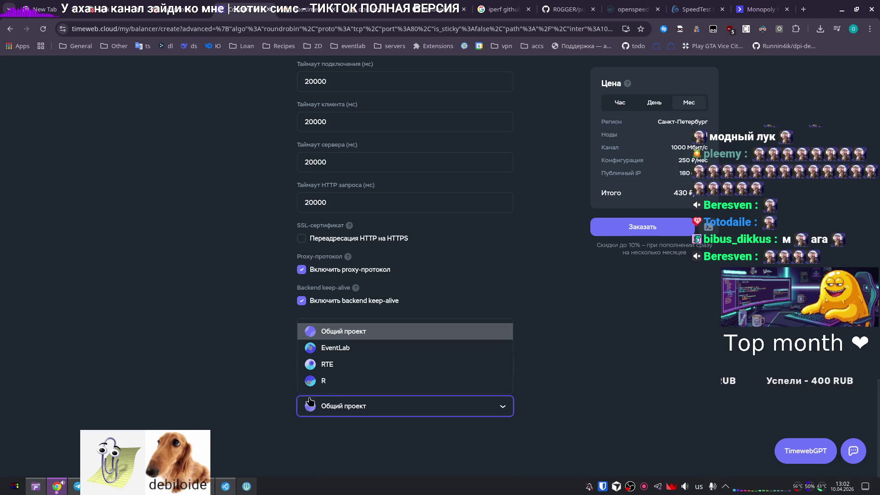
click(307, 365)
scroll(281, 374, up, 5)
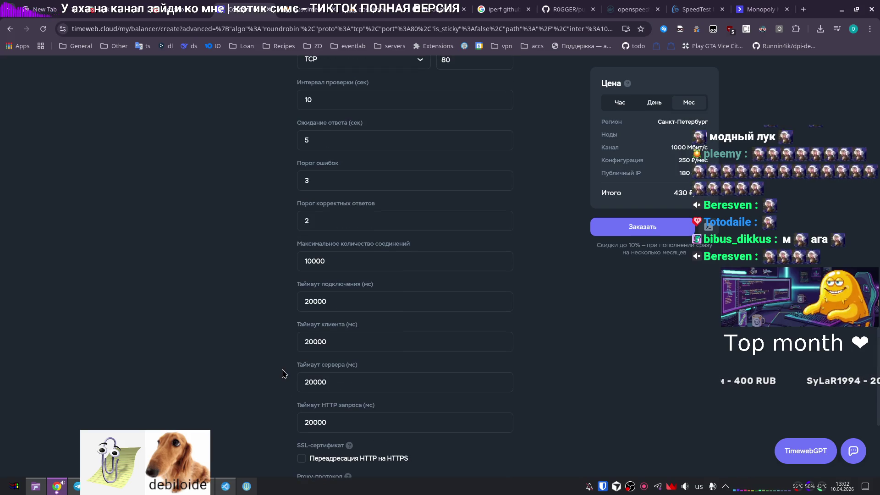
scroll(282, 374, up, 3)
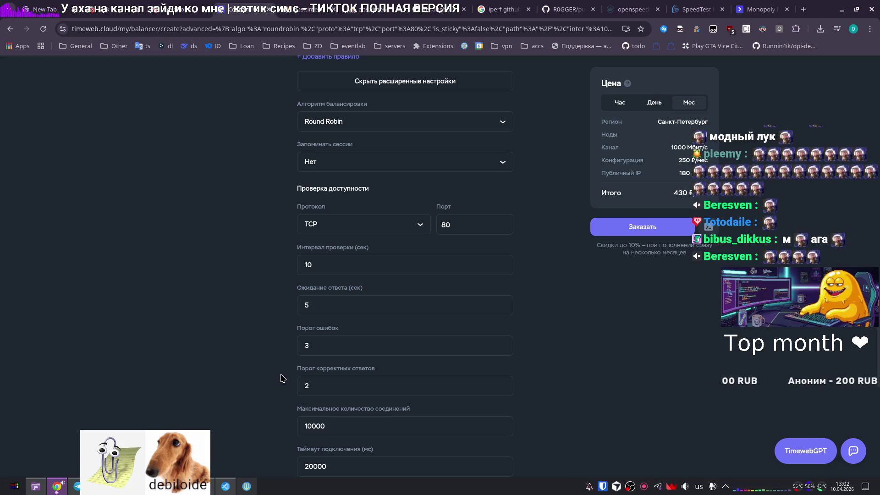
click(367, 224)
Make the availability check use HTTPS on port 443.
click(321, 299)
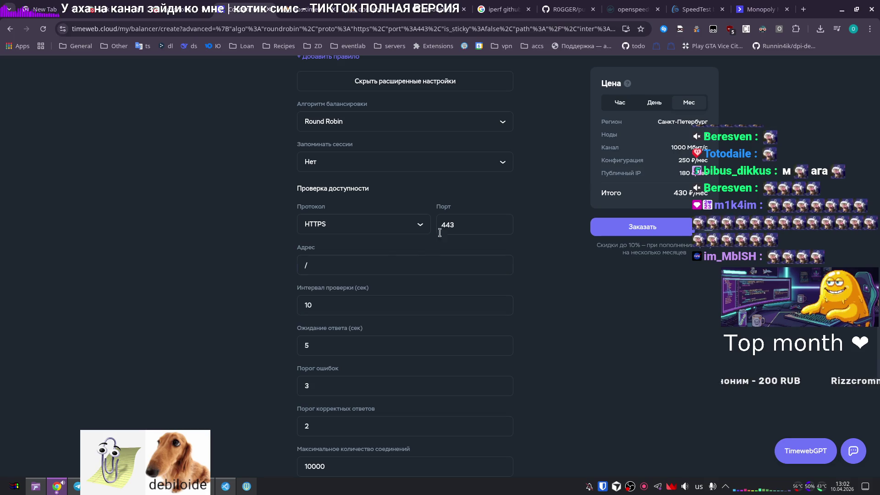
click(366, 268)
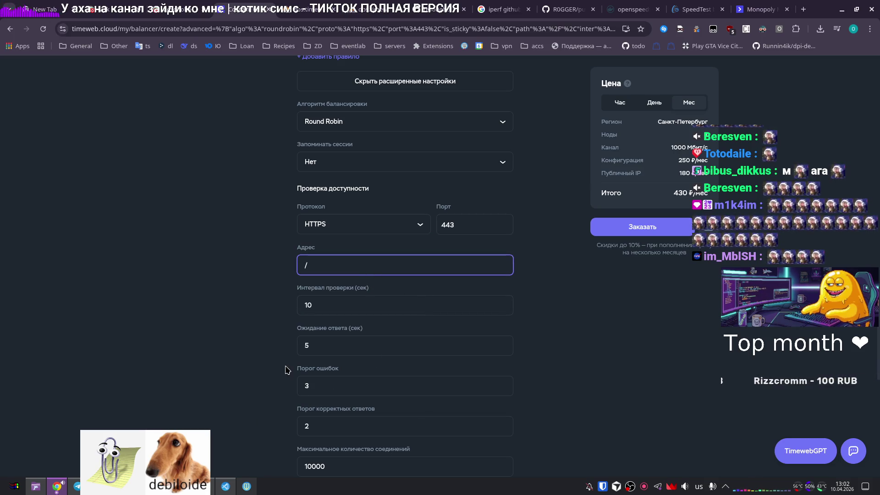
scroll(248, 392, down, 9)
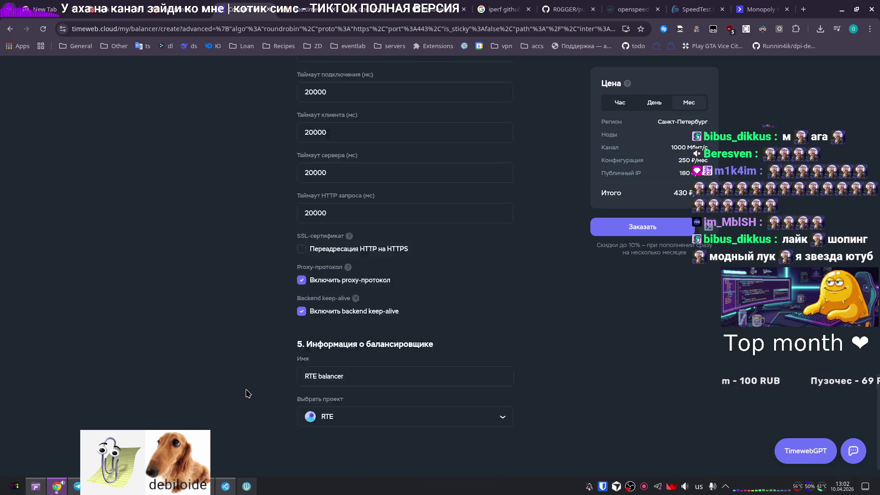
scroll(248, 393, up, 20)
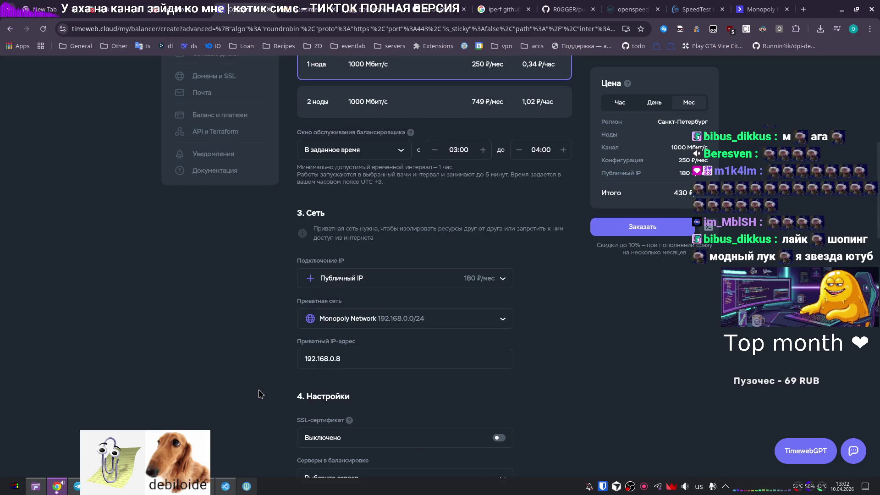
scroll(259, 394, up, 1)
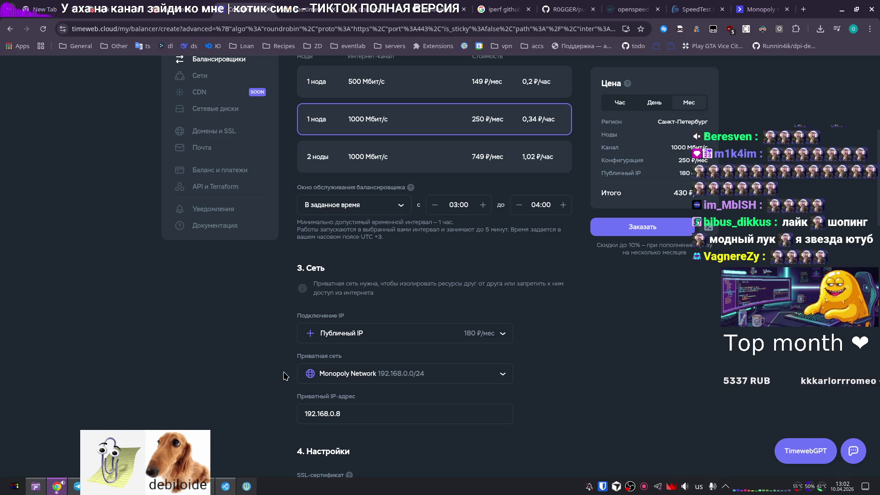
Enter /health as the health-check address and review the remaining form settings.
scroll(639, 229, up, 7)
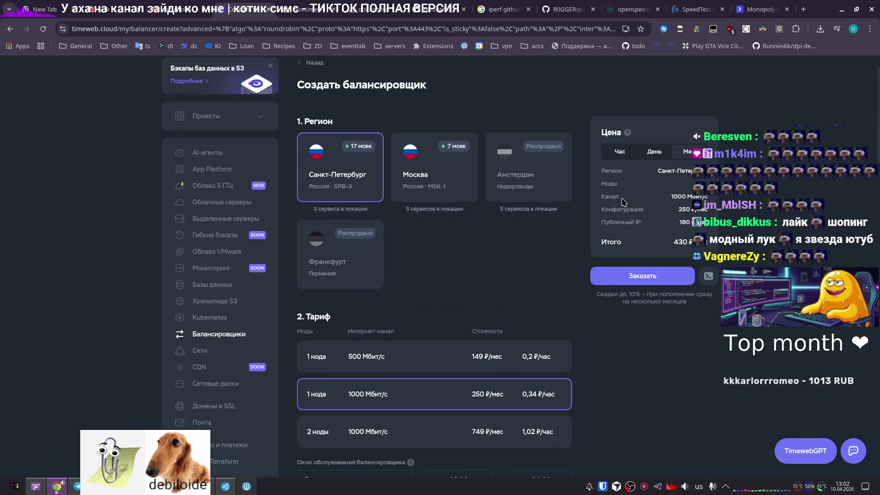
click(663, 316)
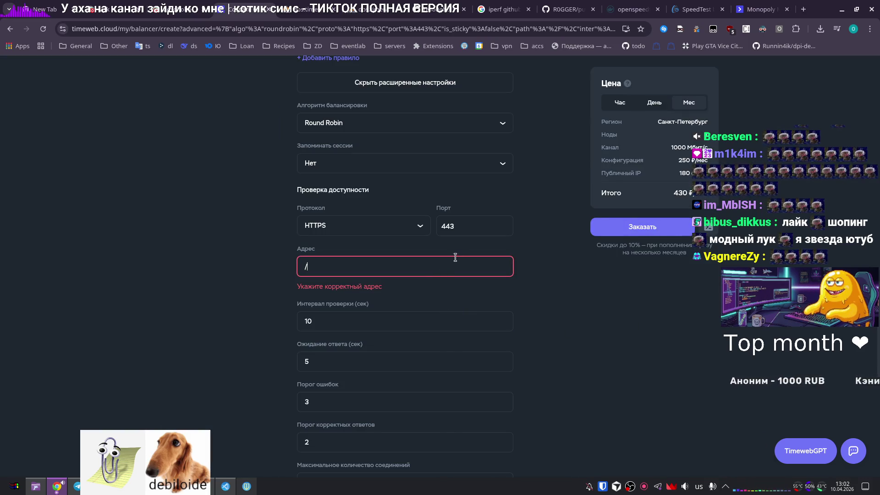
text(health)
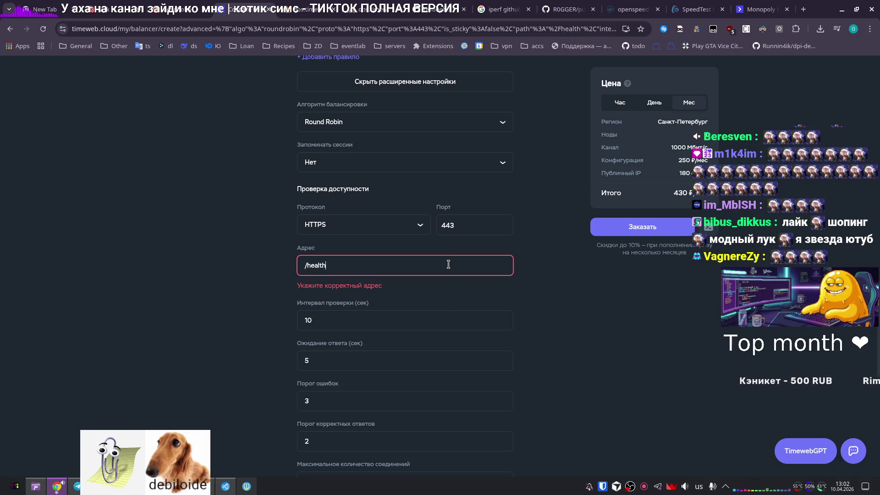
scroll(447, 261, down, 10)
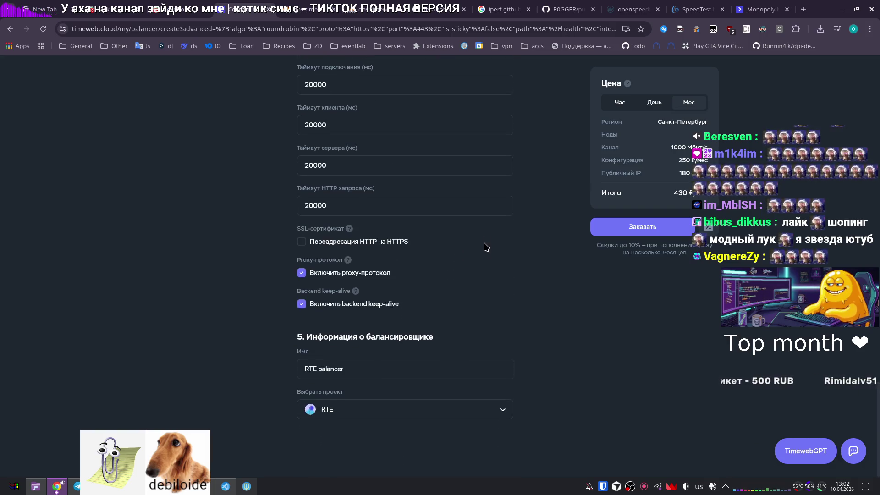
scroll(484, 245, up, 15)
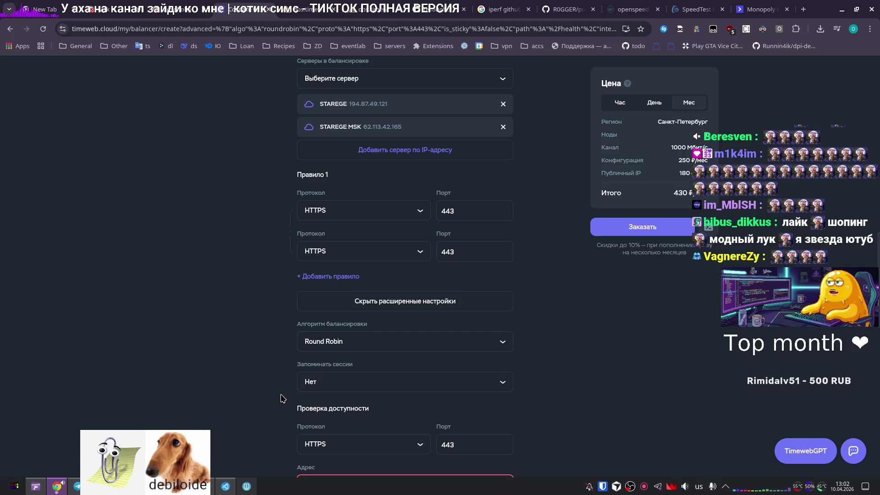
scroll(280, 402, down, 15)
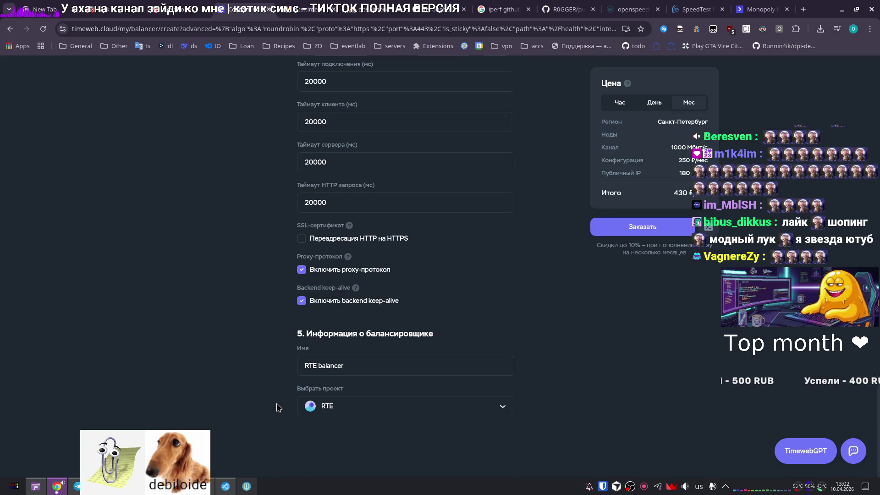
Order the RTE balancer, then follow the insufficient-funds notice to the balance payment page.
click(617, 231)
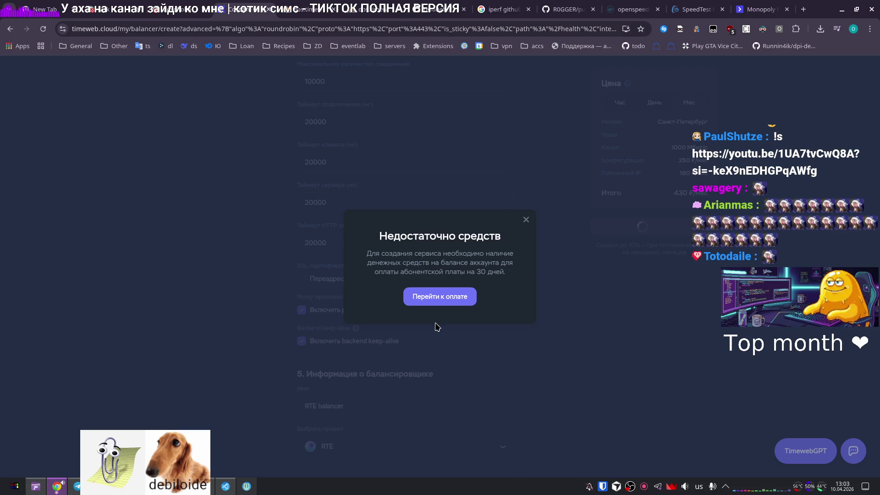
drag(391, 272, 541, 271)
click(464, 298)
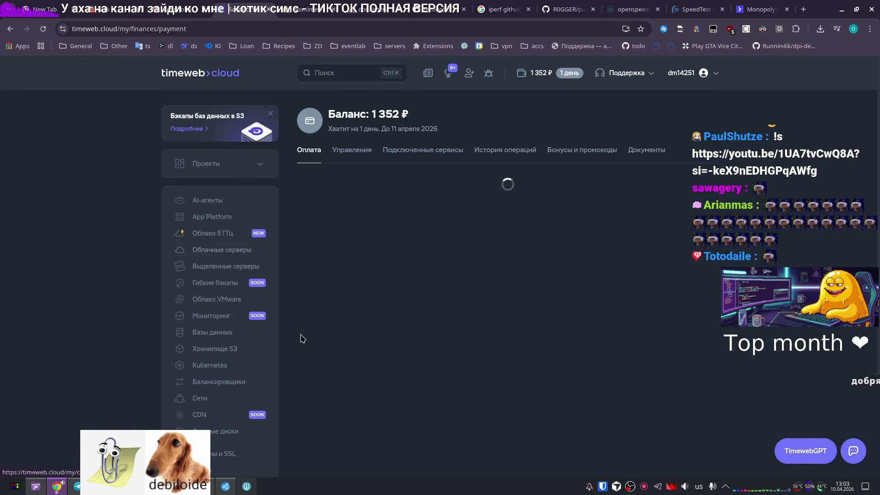
Start a new load balancer from Балансировщики, then switch to the Облачные серверы list.
click(215, 382)
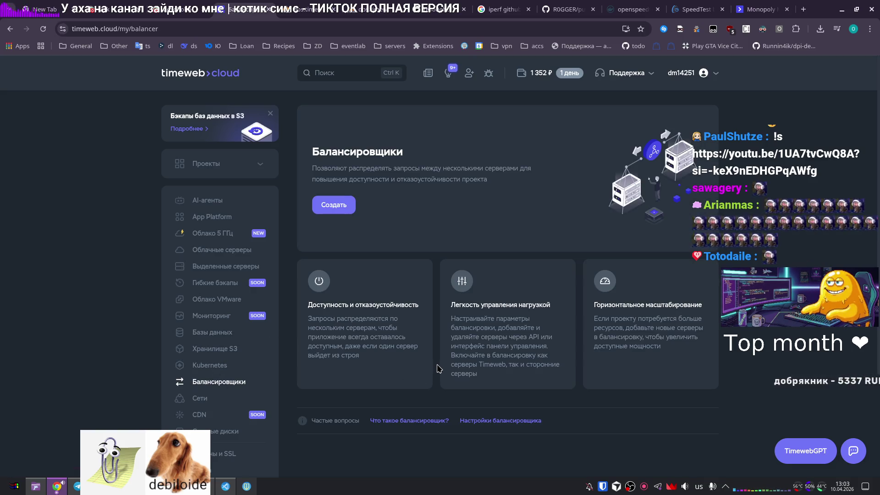
click(340, 208)
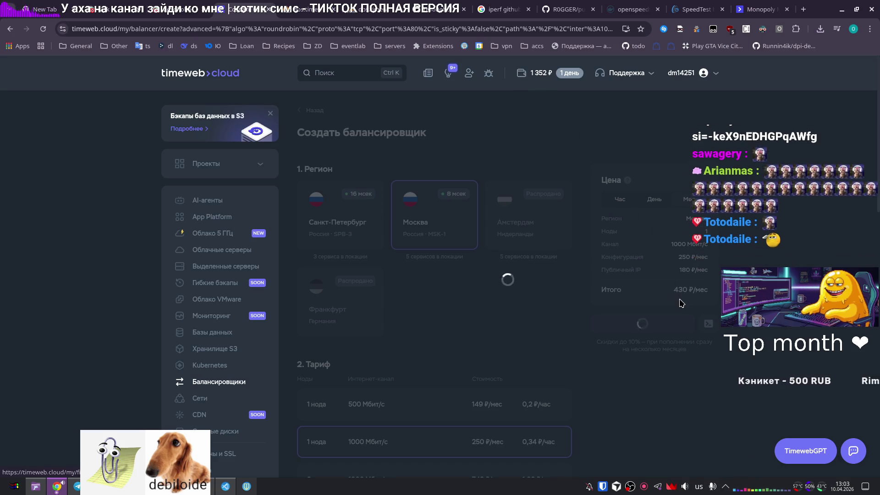
click(205, 249)
scroll(411, 270, down, 3)
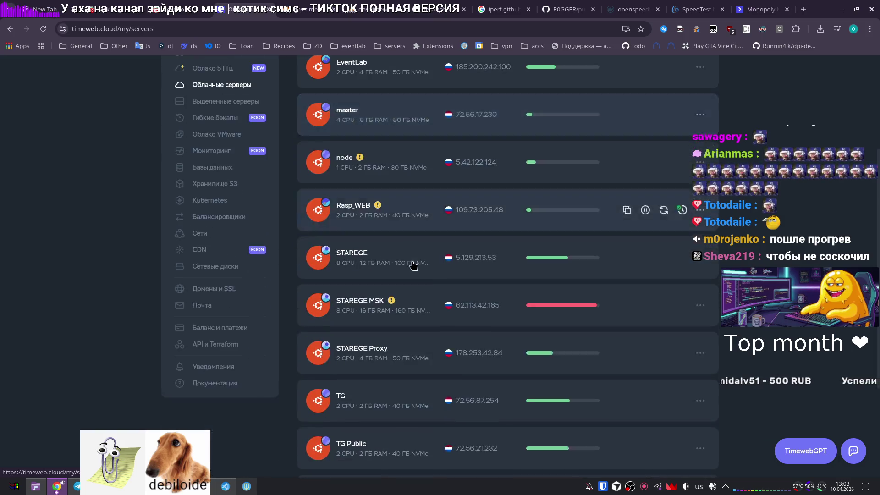
scroll(413, 265, up, 3)
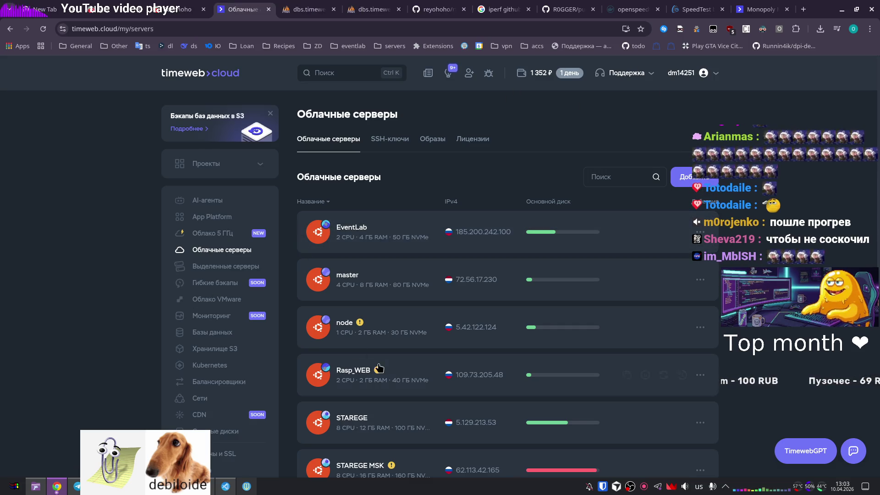
scroll(251, 426, down, 4)
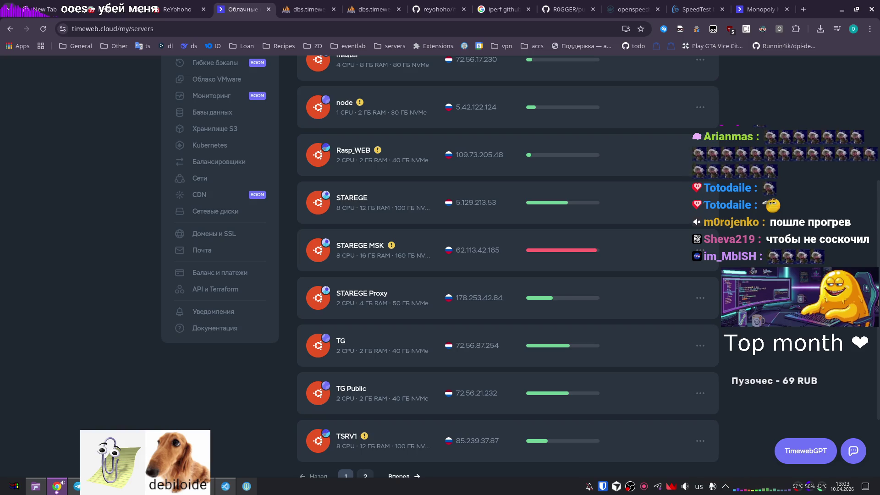
scroll(203, 428, up, 3)
click(77, 486)
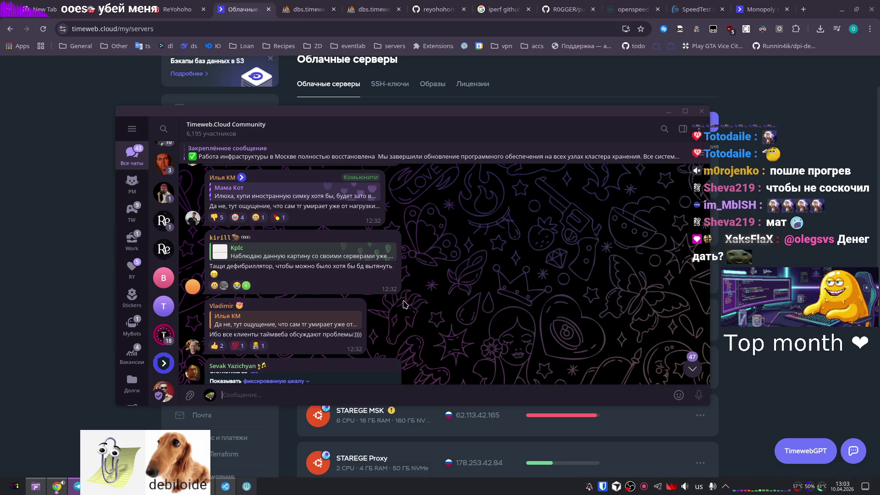
Read the outage reports in the Timeweb.Cloud Community Telegram chat, then leave Telegram.
scroll(403, 304, down, 4)
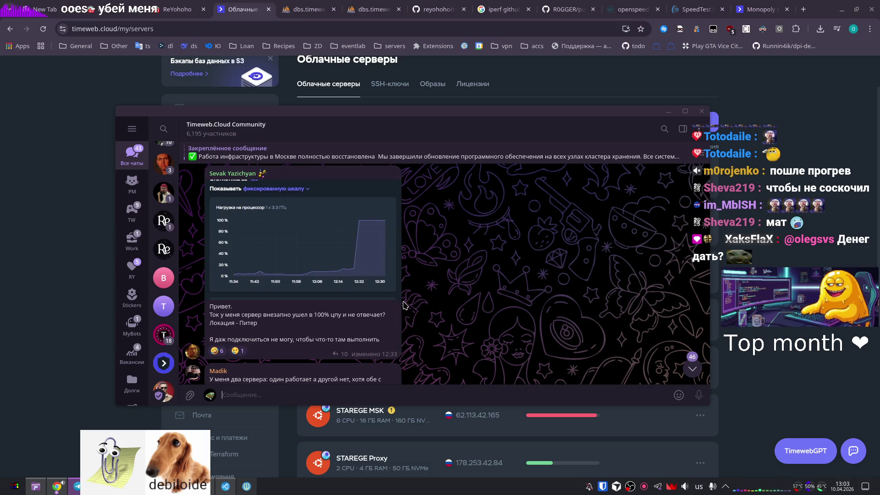
scroll(403, 305, down, 10)
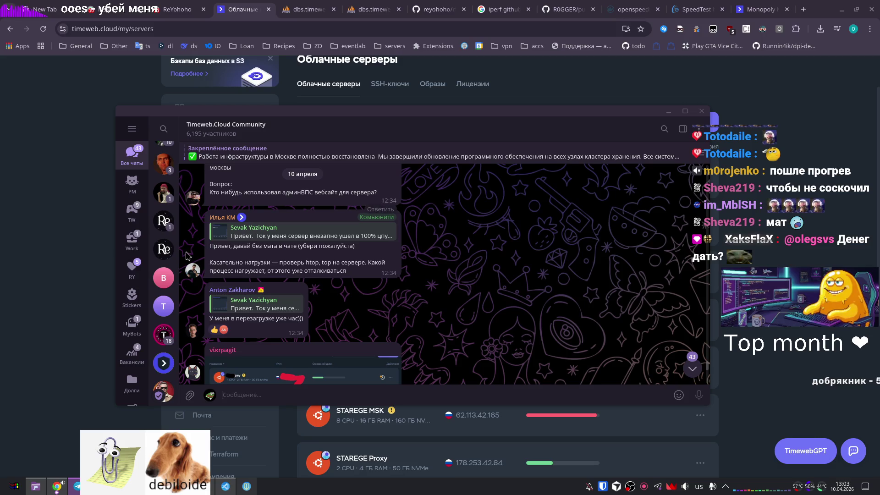
scroll(298, 274, down, 1)
scroll(298, 275, down, 5)
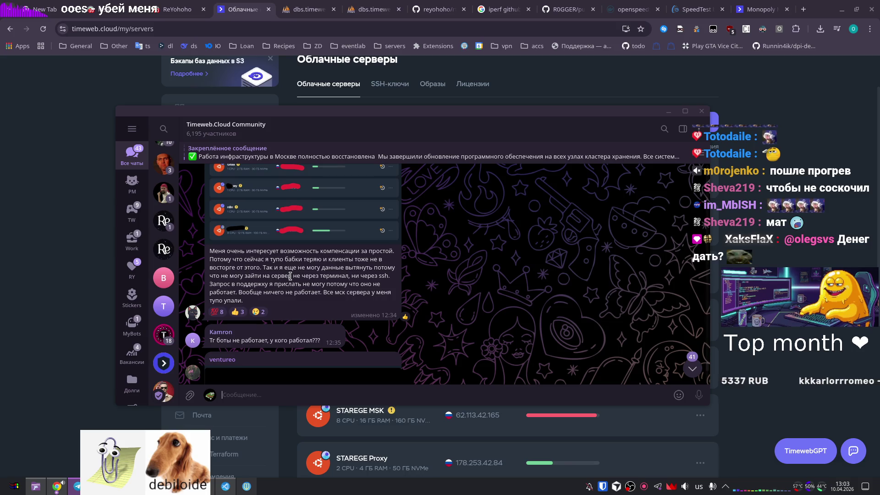
scroll(290, 277, down, 5)
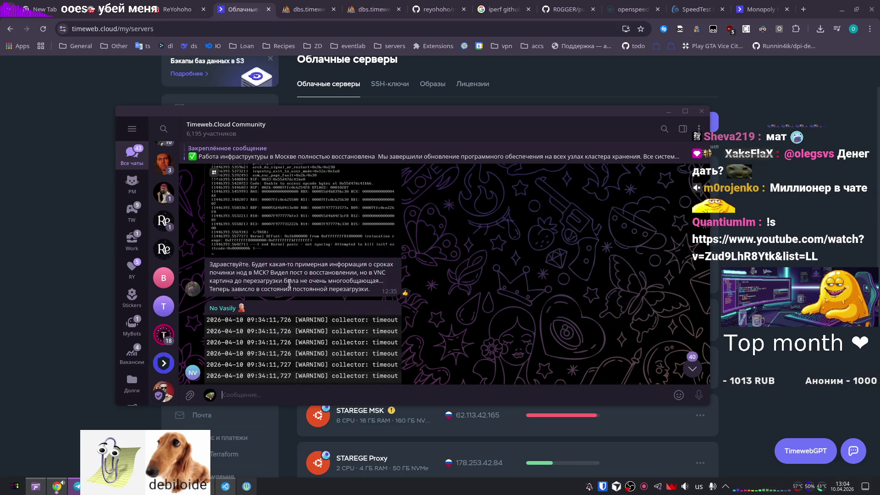
scroll(308, 284, down, 3)
scroll(300, 310, down, 3)
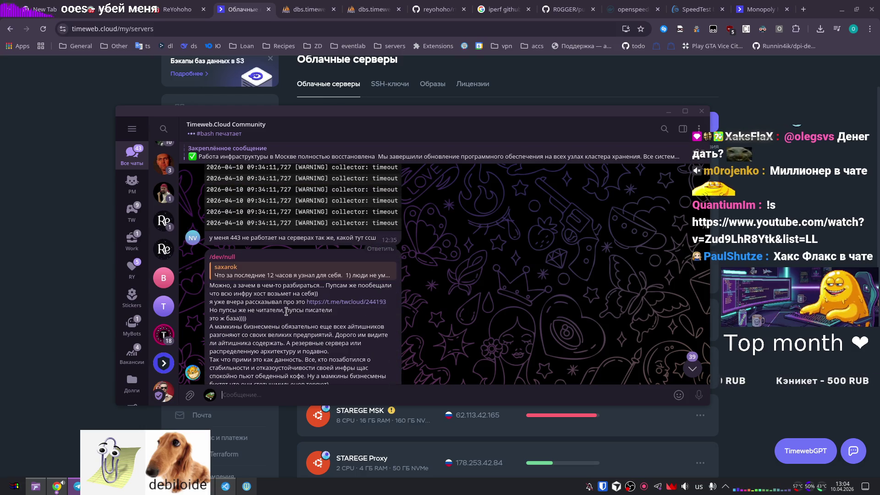
key(alt+Tab)
scroll(386, 191, up, 2)
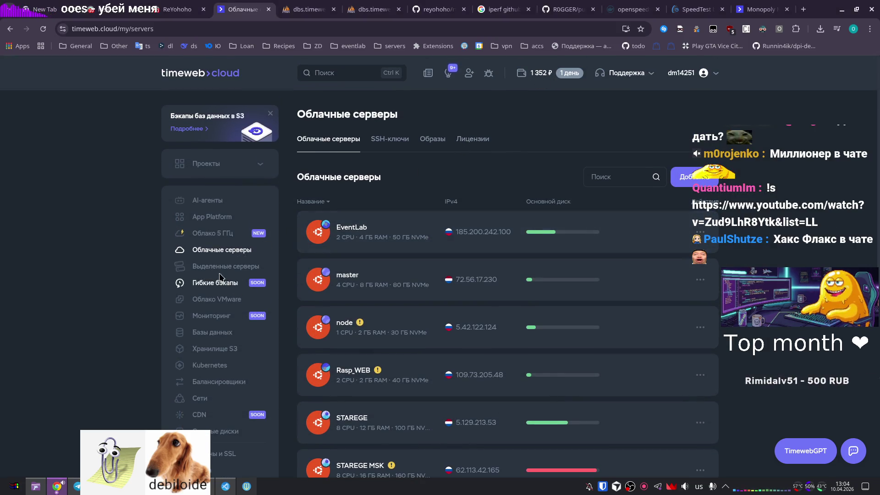
Reopen the create-load-balancer form, look it over, then switch to the electerm STAREGE session.
click(212, 382)
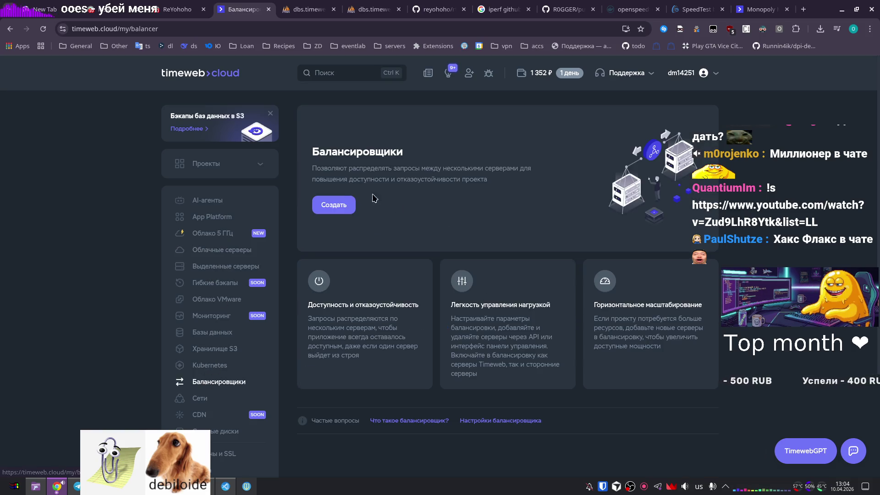
click(337, 205)
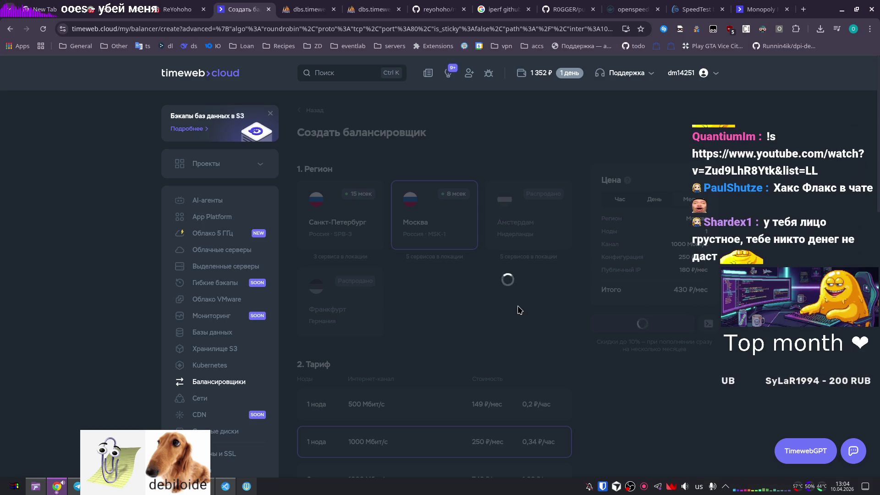
scroll(478, 311, down, 5)
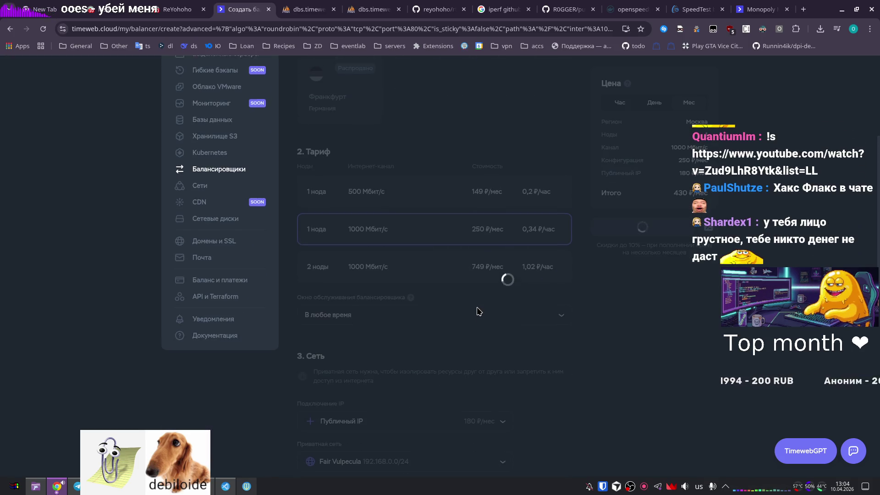
scroll(478, 311, up, 5)
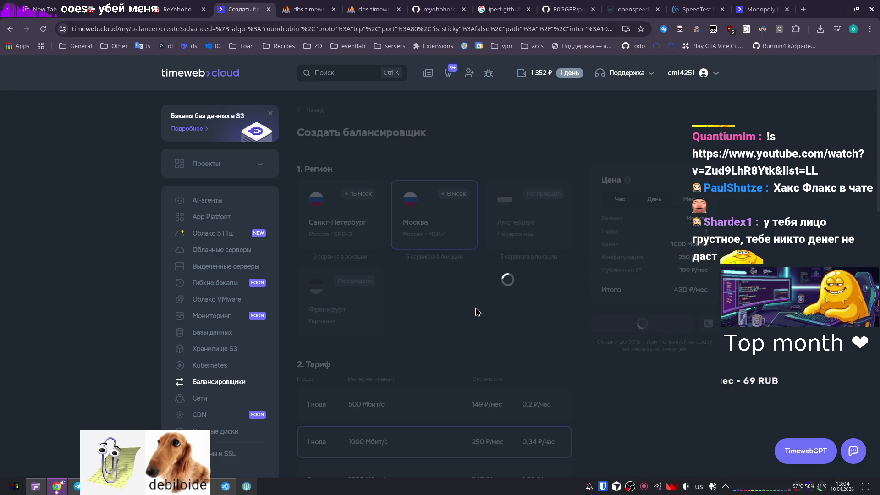
scroll(488, 289, down, 5)
scroll(500, 259, up, 5)
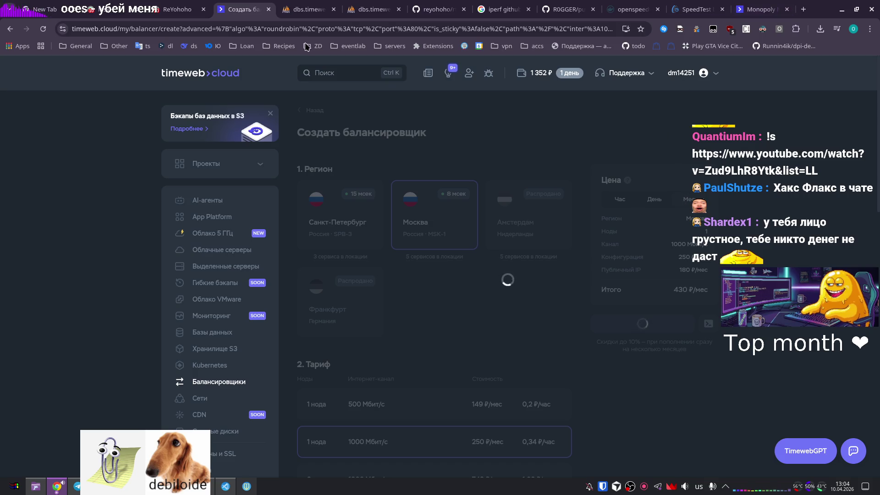
key(alt+Tab)
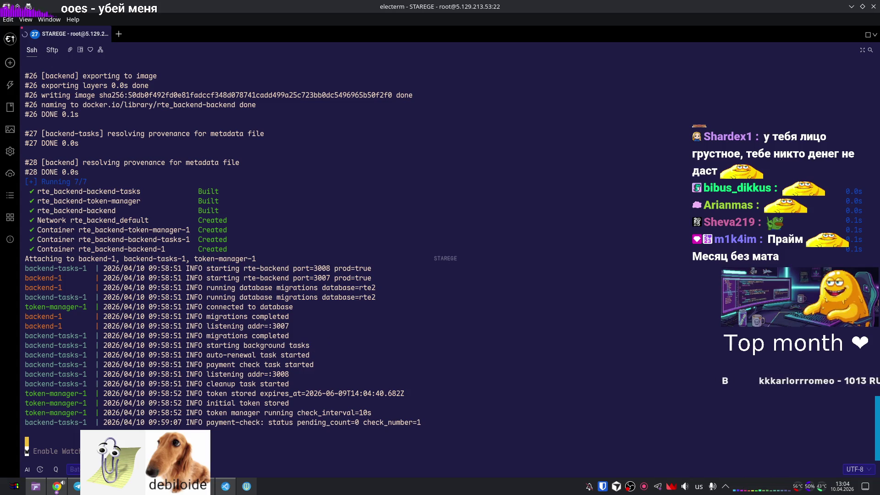
Switch from Electerm back to Timeweb Cloud's create-balancer page in Chrome.
key(alt+Tab)
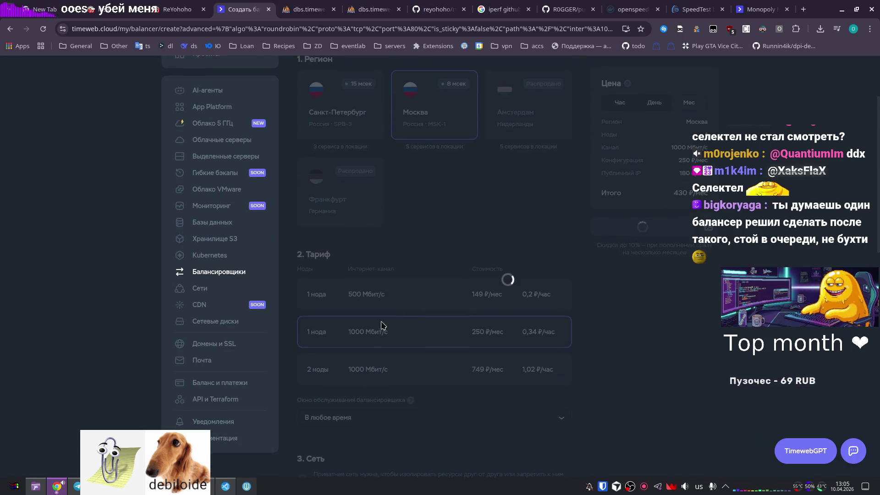
Navigate the Timeweb Cloud panel to the rte.net.ru domain's DNS records.
click(240, 280)
click(205, 405)
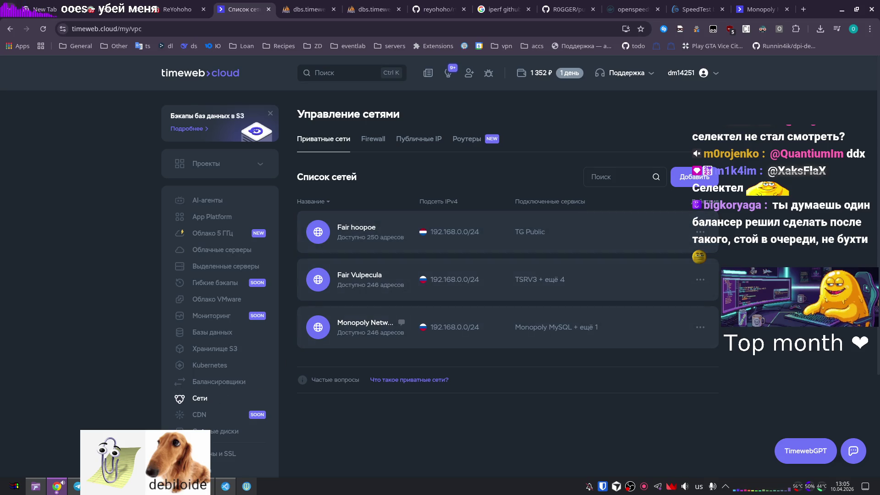
scroll(204, 334, down, 3)
click(217, 320)
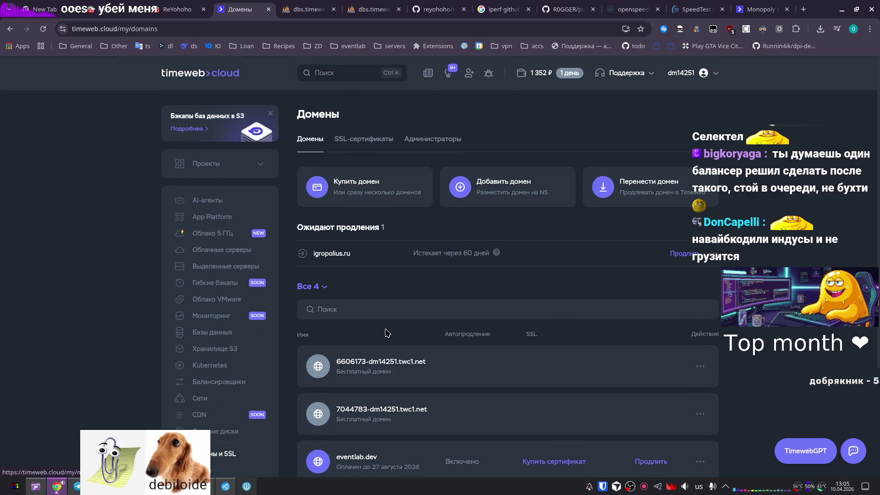
scroll(399, 326, down, 4)
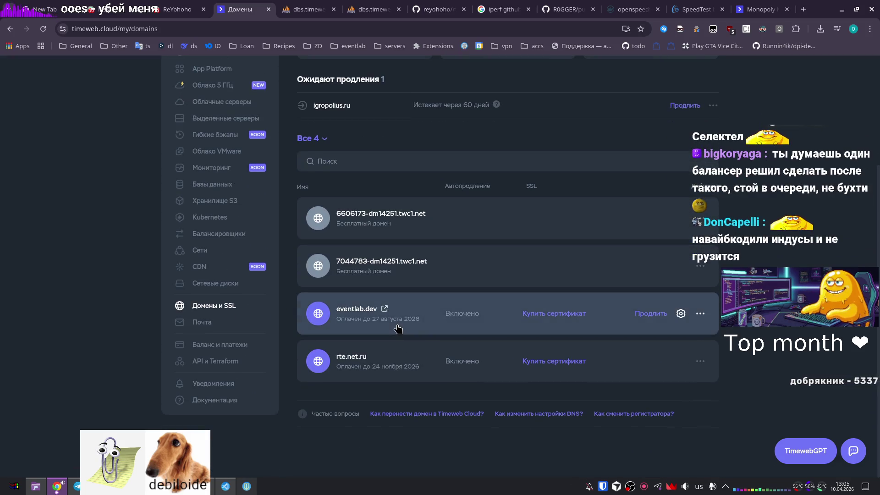
click(406, 352)
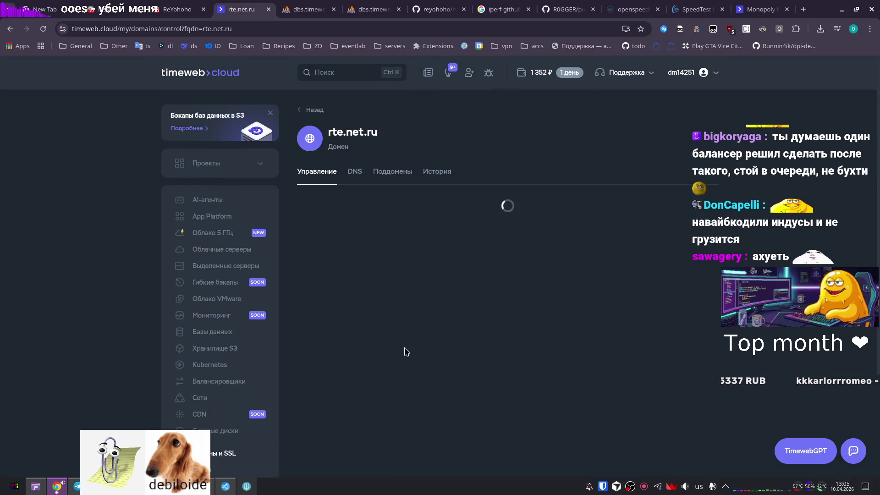
click(356, 172)
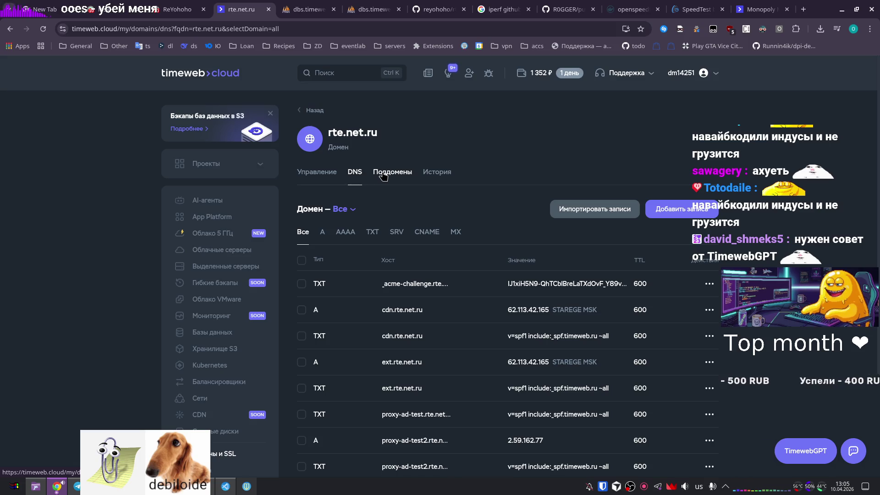
Bind the ext.rte.net.ru subdomain to server STAREGE 194.87.49.121.
click(376, 179)
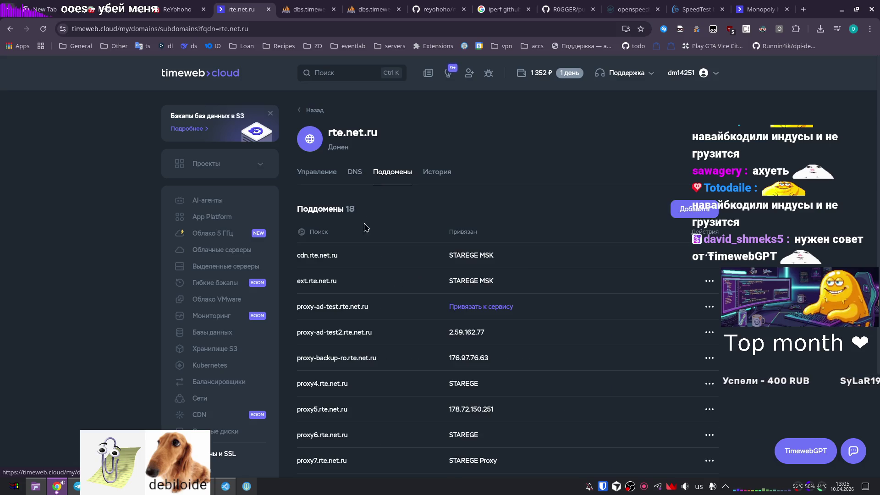
mouse_move(337, 281)
mouse_down()
mouse_move(285, 287)
mouse_move(333, 281)
mouse_up()
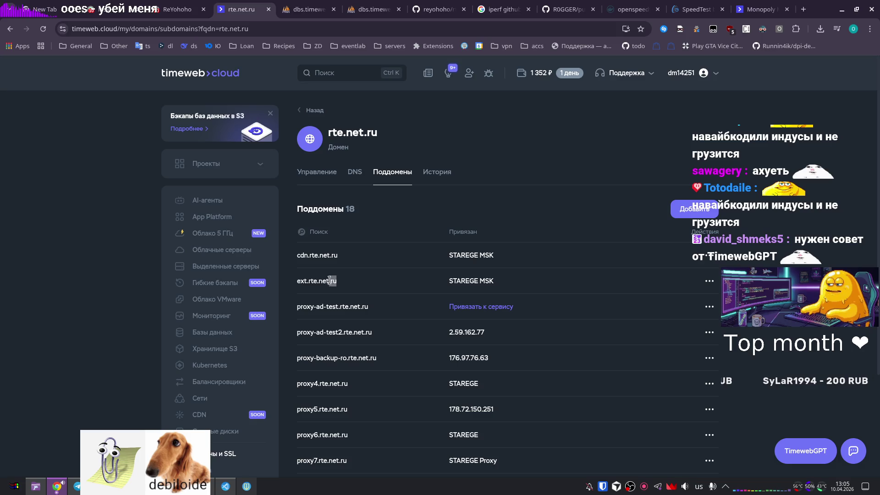
click(710, 281)
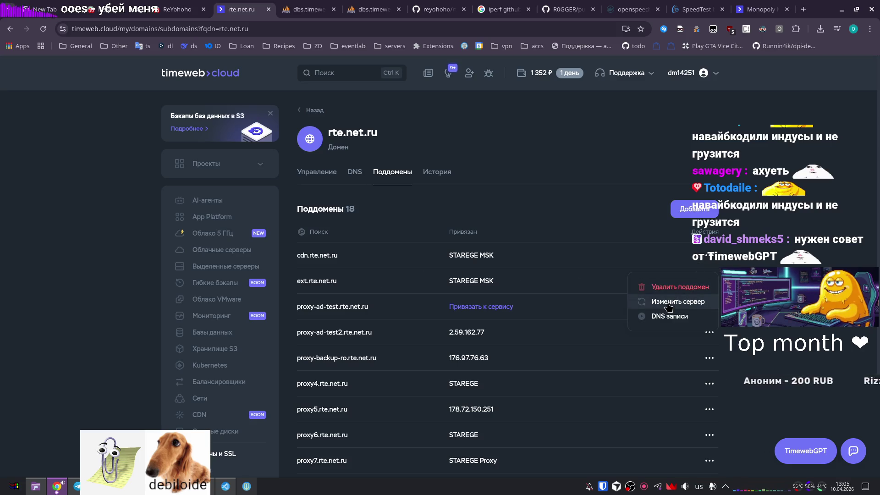
click(669, 303)
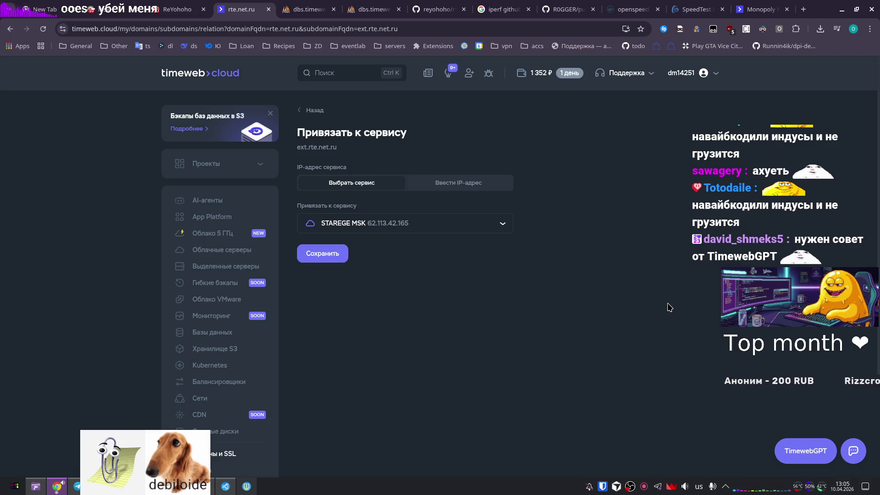
click(414, 233)
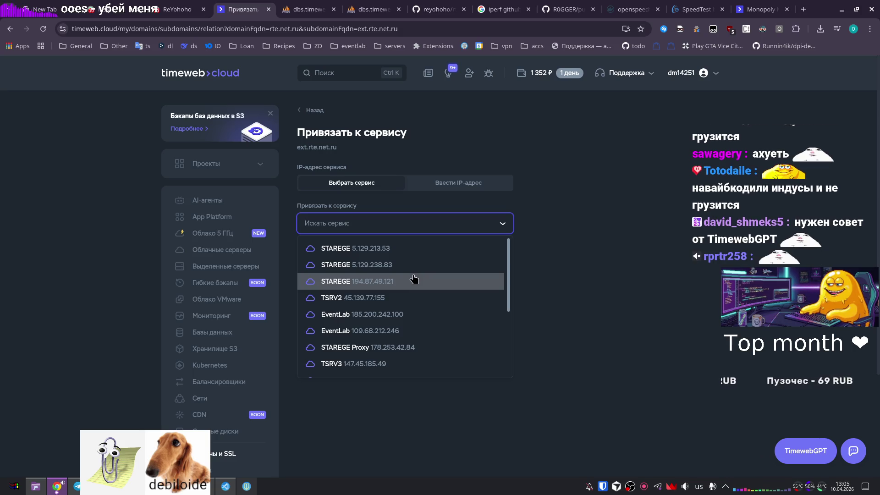
click(414, 278)
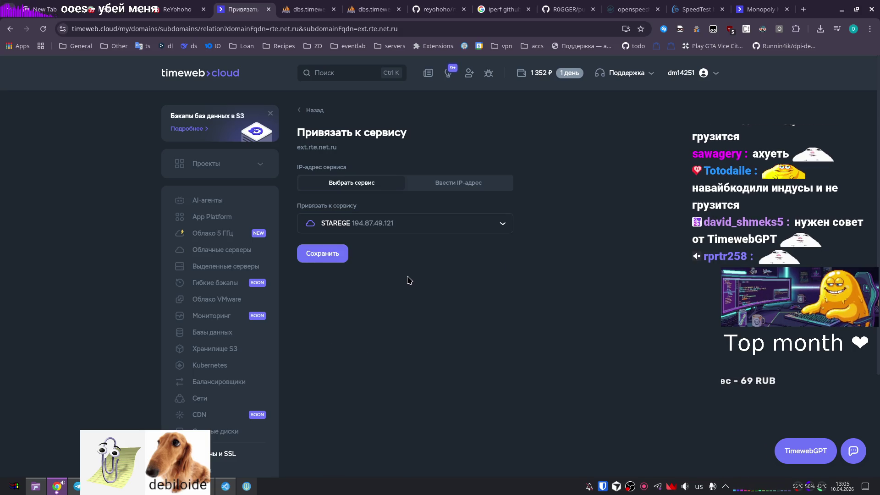
key(alt+Tab)
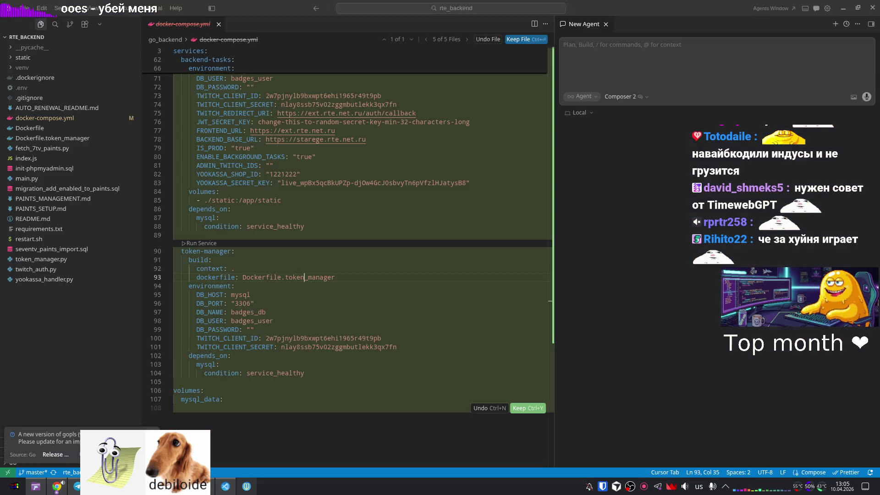
Move from Cursor's docker-compose.yml to the Electerm SSH session on STAREGE.
key(alt+Tab)
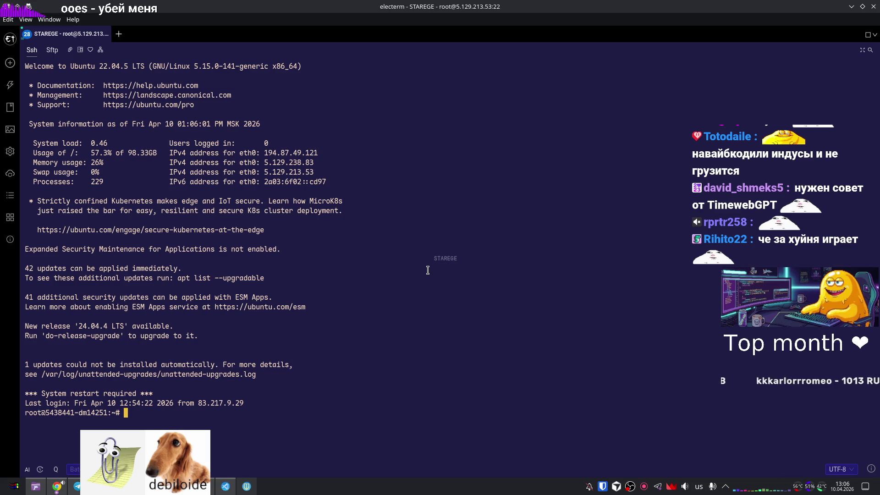
Run docker ps -a and who to list all containers and logged-in users.
text(docker ps -a)
key(Return)
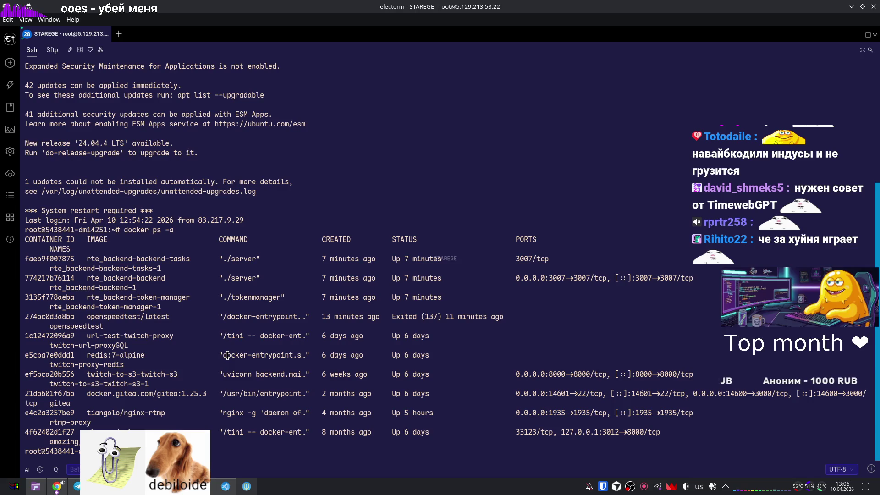
text(who)
key(Return)
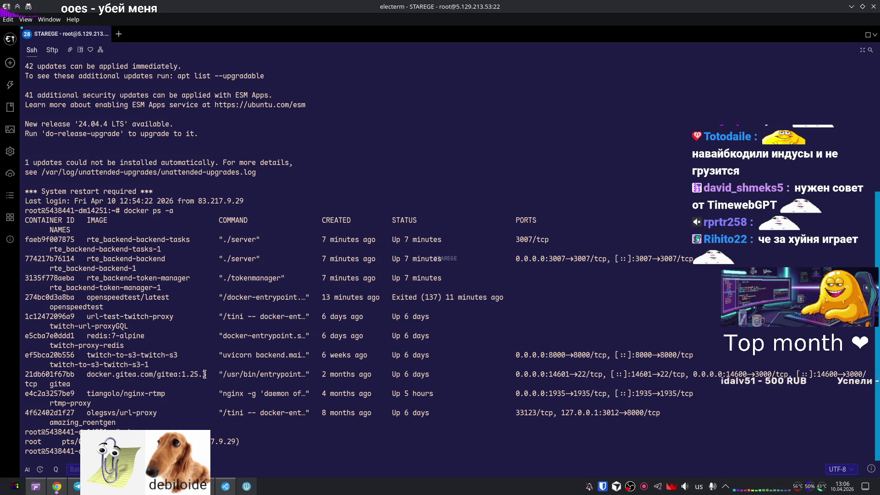
Page through /etc/nginx/nginx.conf in nano without changes, then exit.
key(Return)
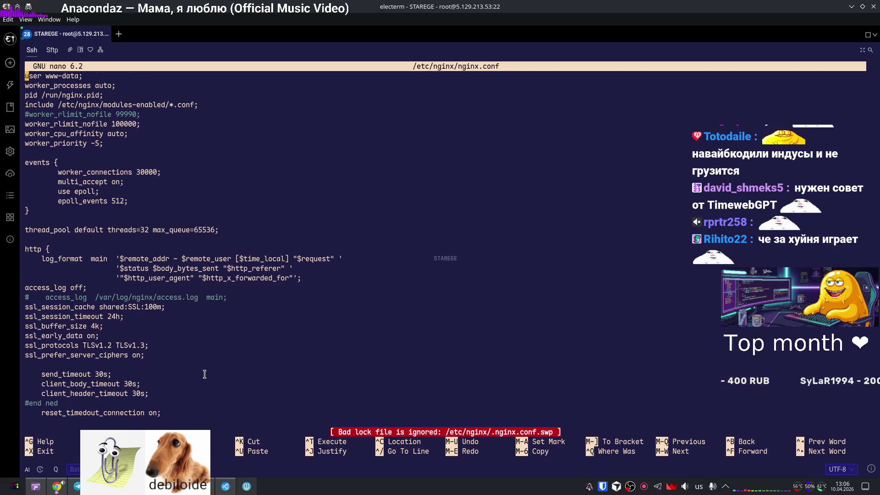
key(Page_Down)
key(Page_Down)
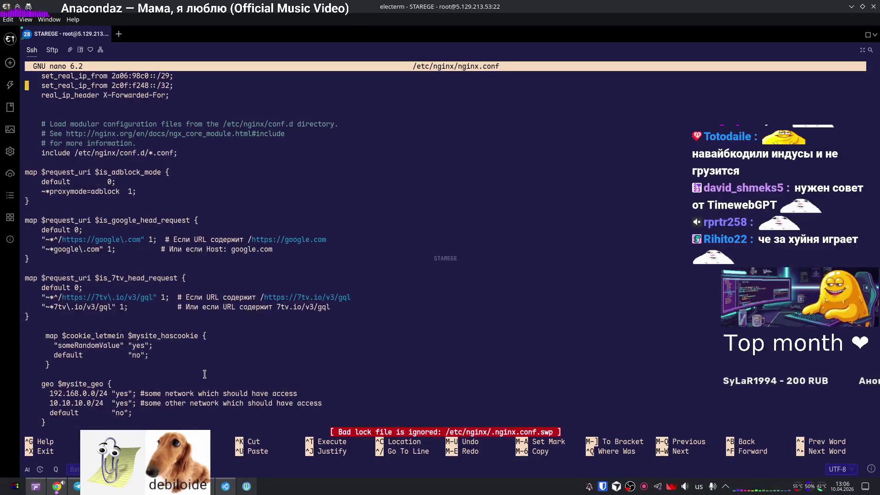
key(Page_Down)
key(Page_Down)
key(Page_Down)
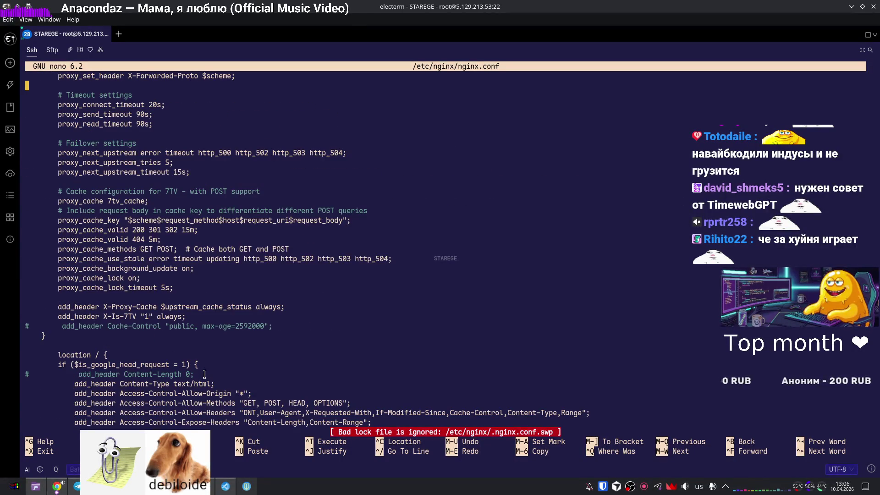
key(ctrl+w)
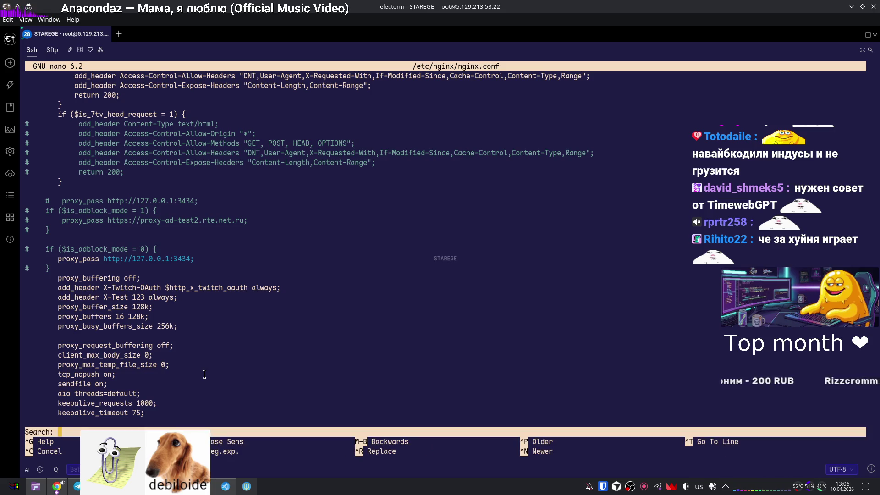
key(ctrl+c)
key(ctrl+x)
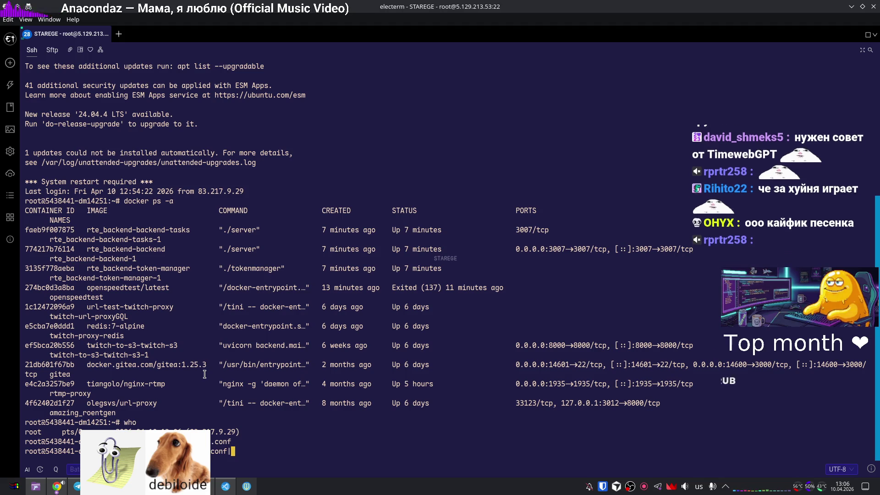
Grep /etc/nginx/nginx.conf for "rte.net" lines.
text(| grep rte.net)
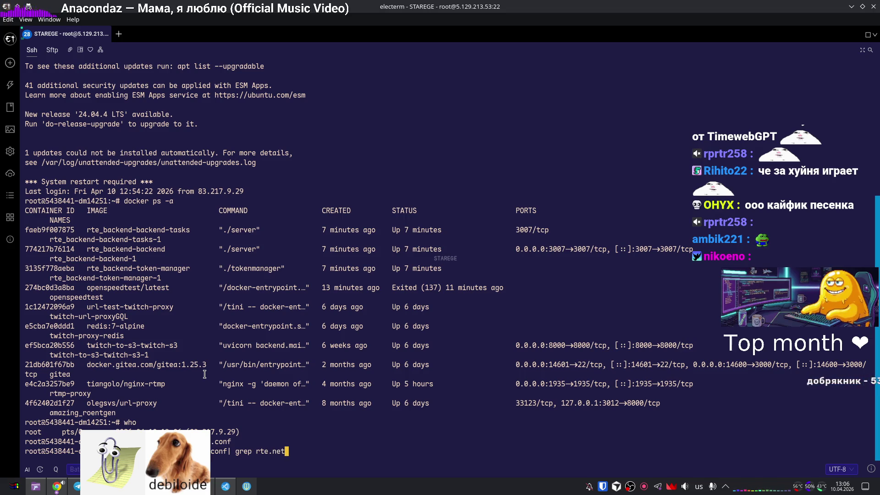
text(")
key(Left)
key(Left)
key(Left)
text(")
key(Return)
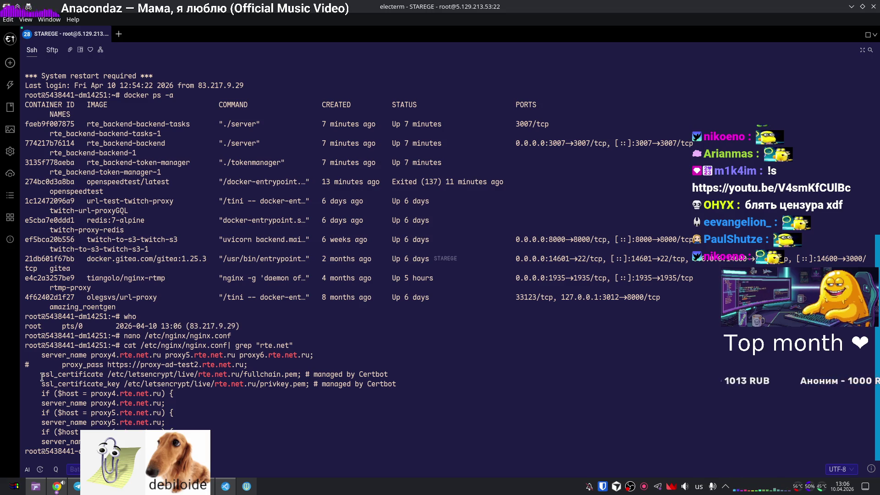
Copy the fullchain.pem path and print the rte.net.ru certificate with cat.
drag(42, 375, 245, 374)
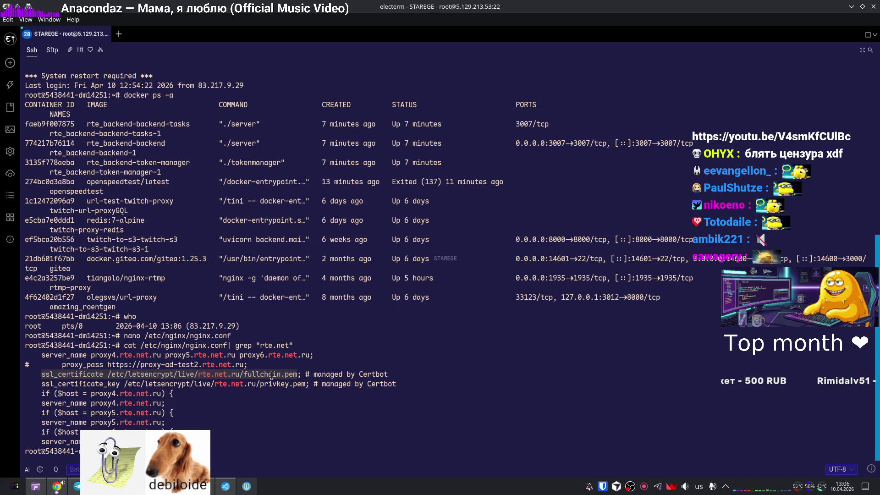
right_click(272, 375)
click(295, 370)
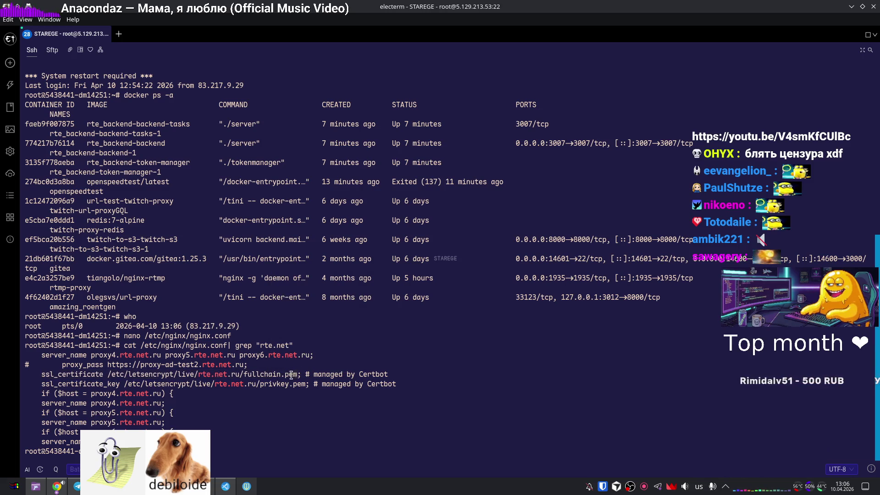
mouse_move(296, 375)
mouse_down()
mouse_move(140, 385)
mouse_move(109, 374)
mouse_up()
right_click(112, 374)
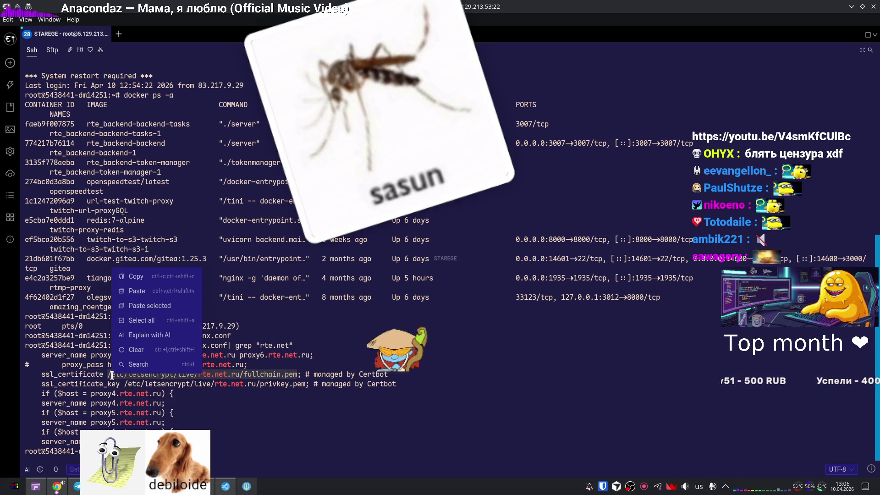
click(189, 277)
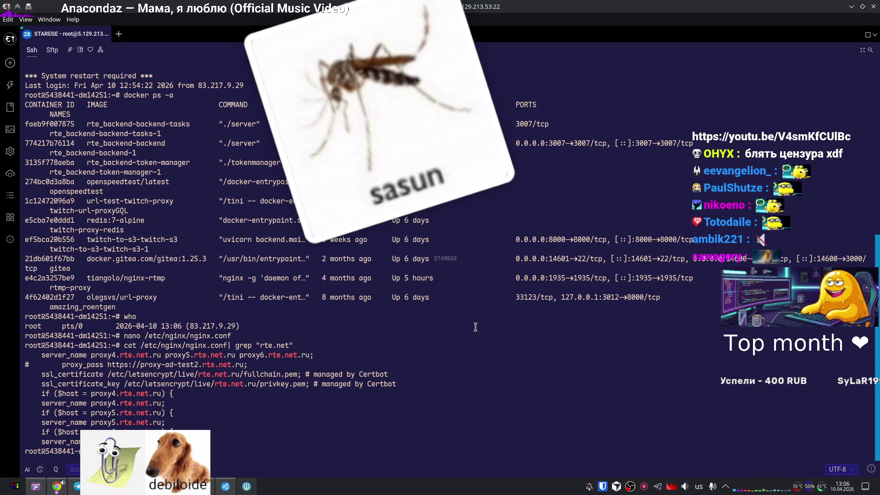
text(cat)
key(ctrl+shift+v)
key(Return)
scroll(417, 328, up, 15)
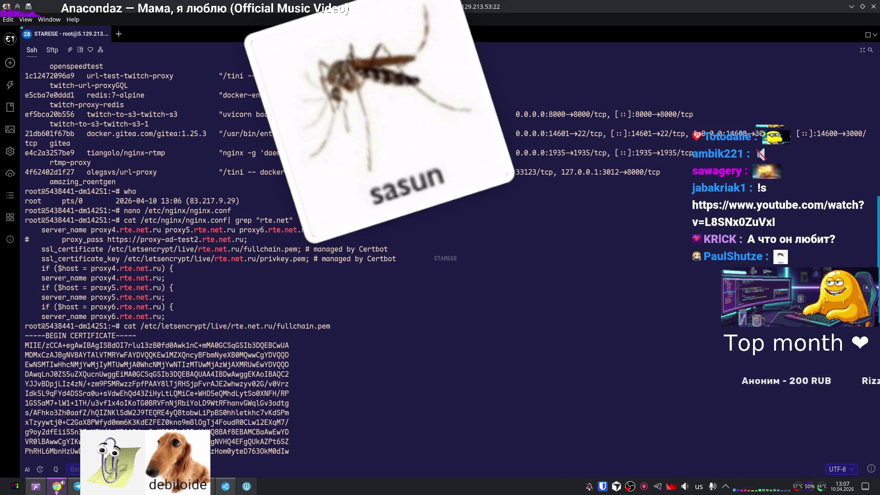
click(56, 488)
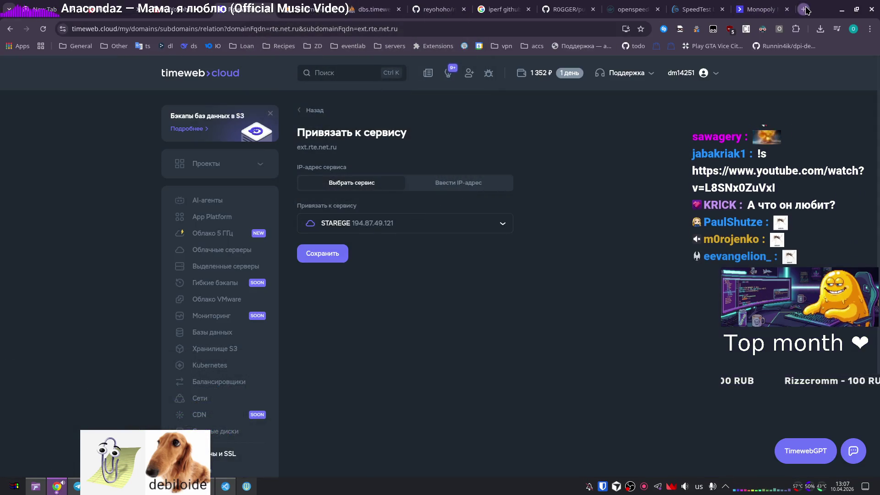
In a new tab, load starege5.rte.net.ru/rtp-stats and check its site info and cookies.
click(803, 9)
text(starege5.rte.net.ru/rtp-stats)
key(Return)
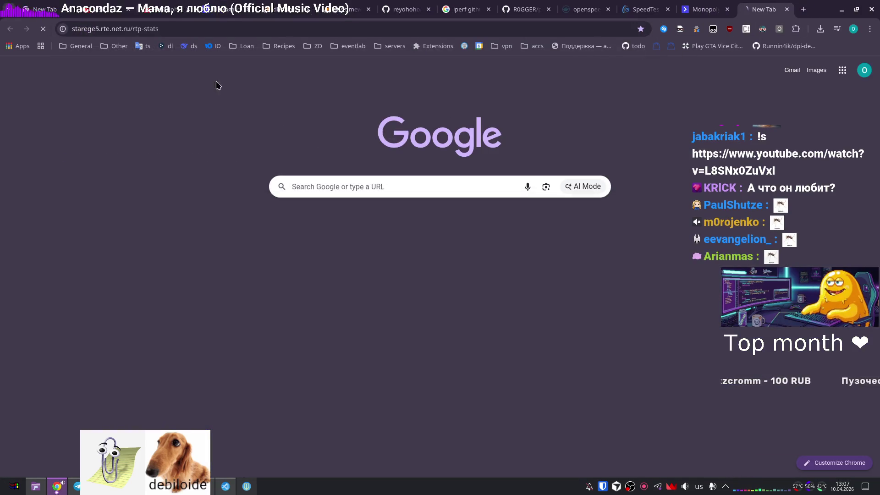
click(62, 28)
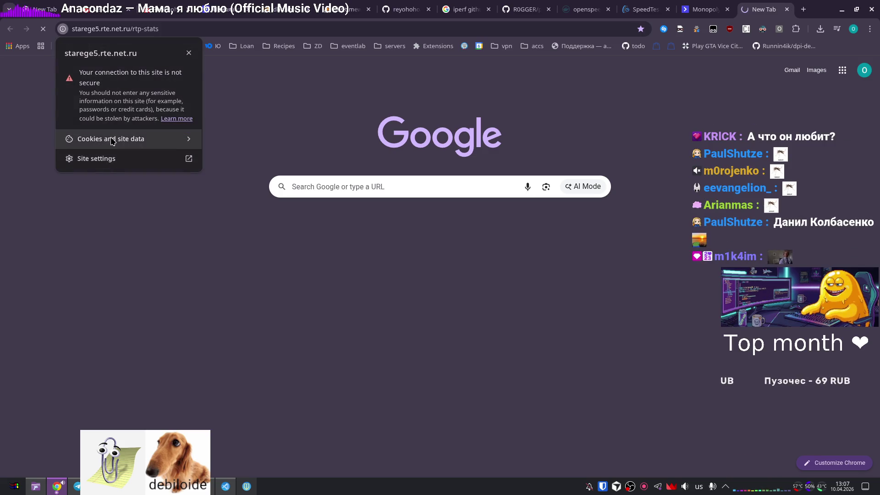
click(101, 139)
click(70, 53)
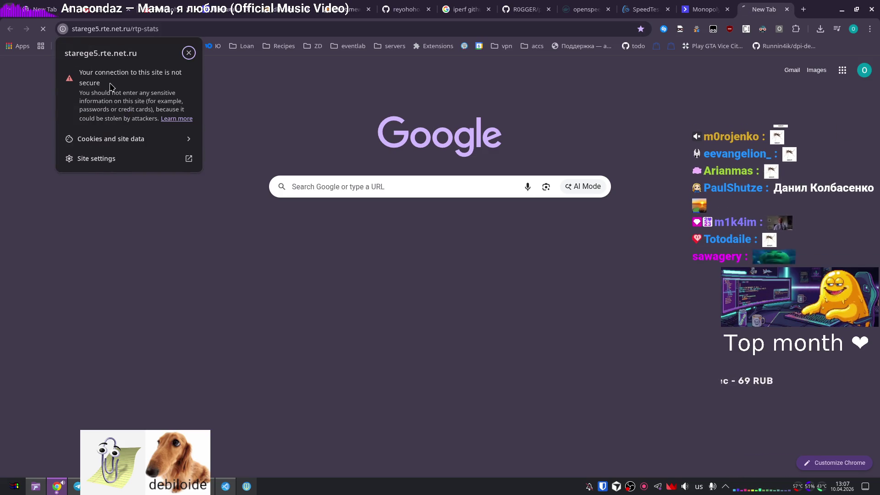
Open the starege5.rte.net.ru root page and inspect its *.rte.net.ru certificate details.
click(202, 83)
drag(157, 29, 288, 38)
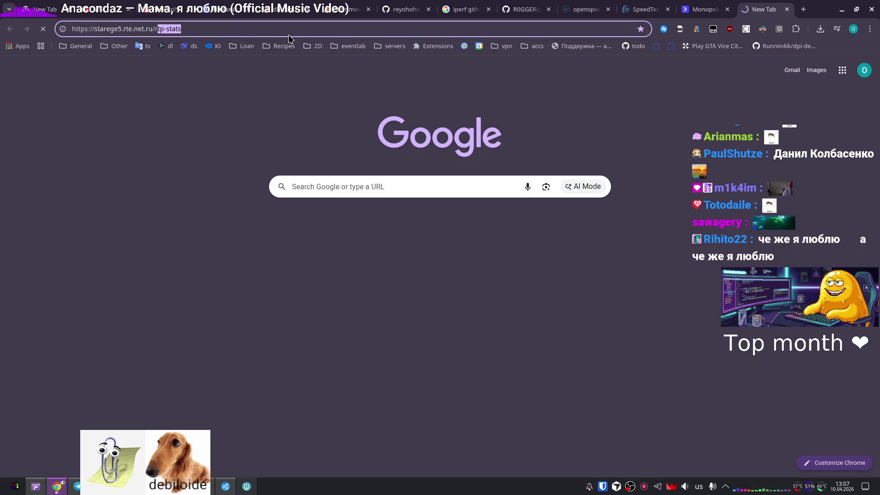
key(BackSpace)
key(BackSpace)
key(Return)
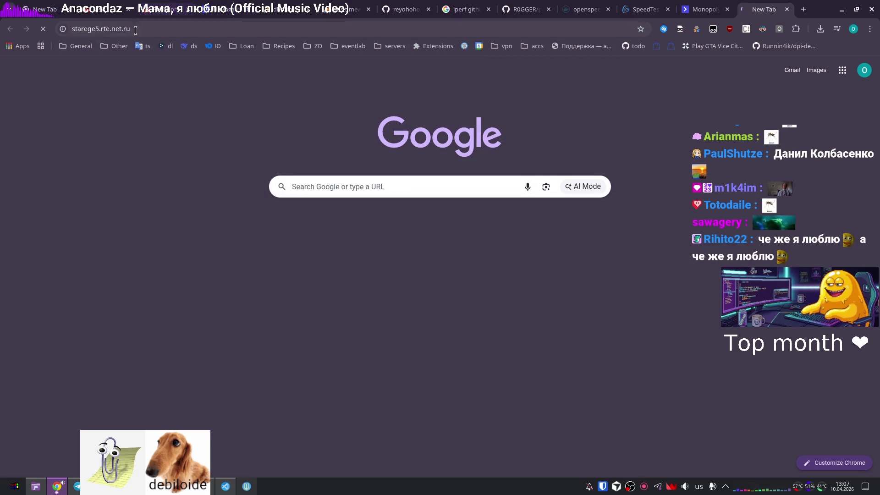
click(97, 29)
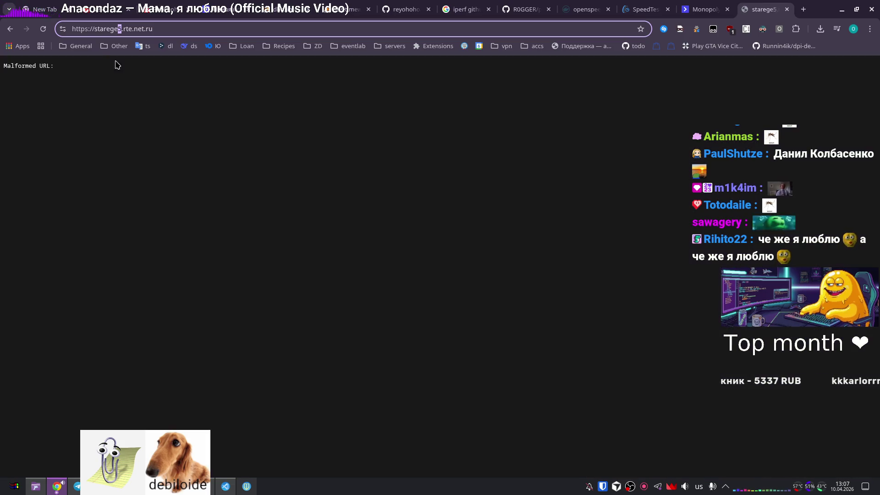
click(61, 29)
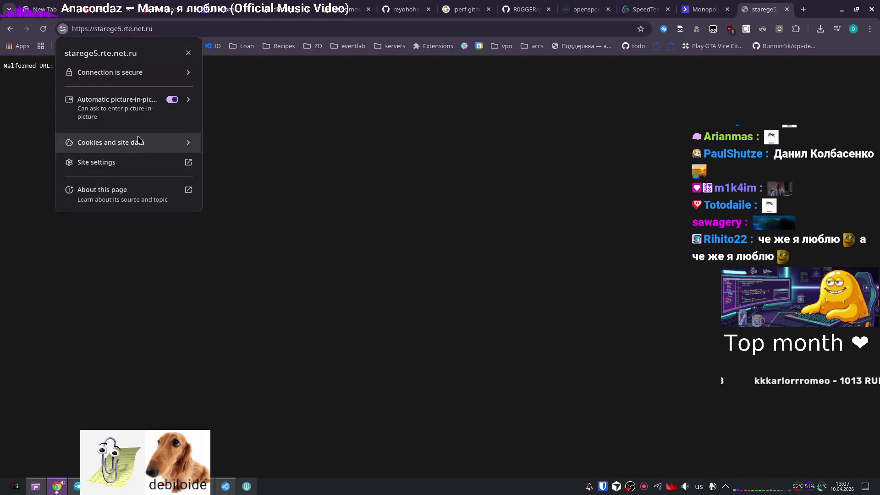
click(128, 72)
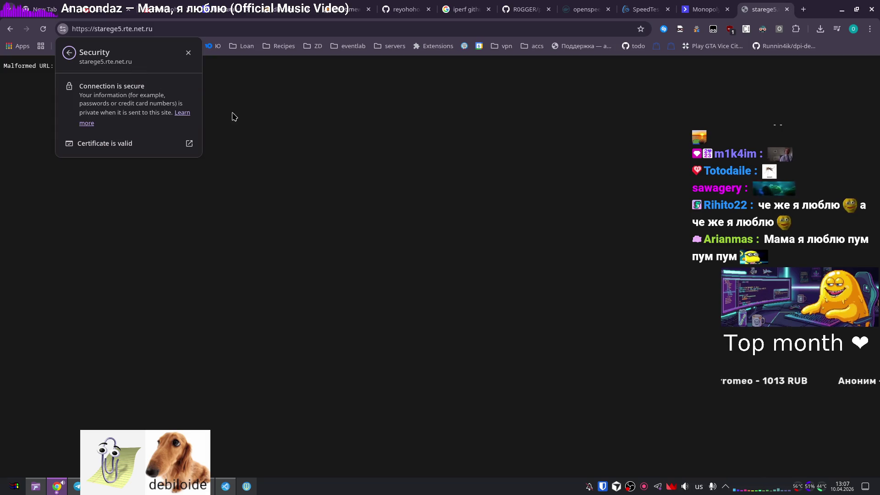
click(128, 146)
click(365, 70)
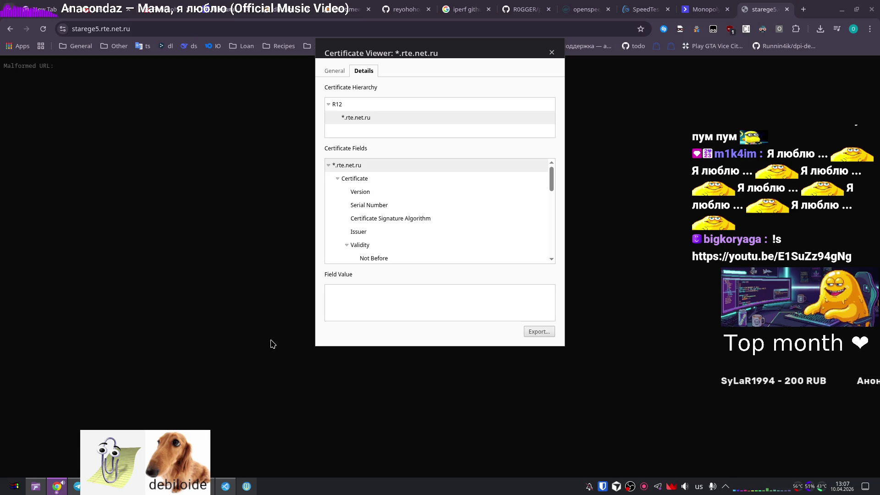
Close the starege5 tab, browse the accs bookmarks, and open a fresh blank tab.
key(ctrl+w)
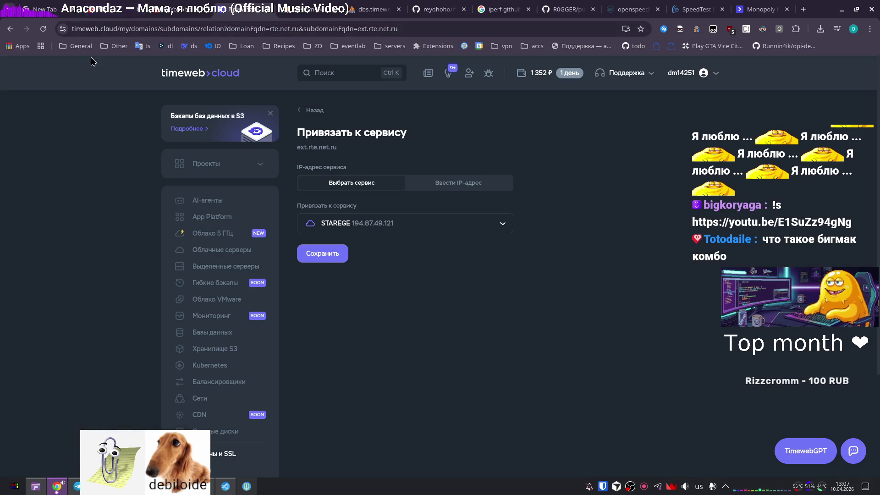
click(77, 46)
mouse_move(532, 46)
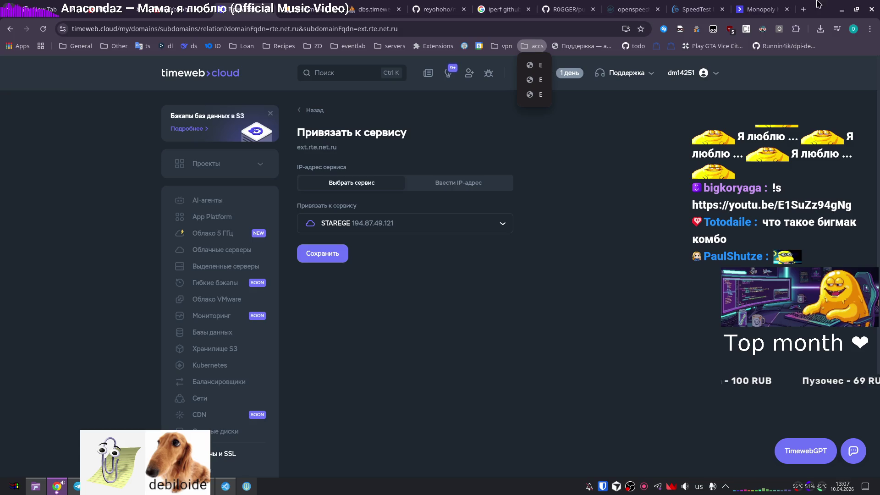
click(804, 10)
click(803, 9)
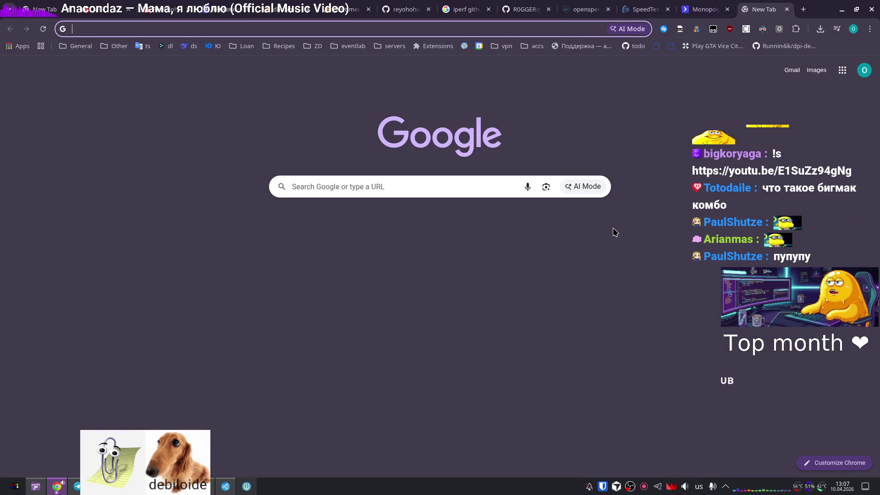
Open the GitHub profile, filter repositories for 'front', open rte_frontend and copy its URL.
text(github.com)
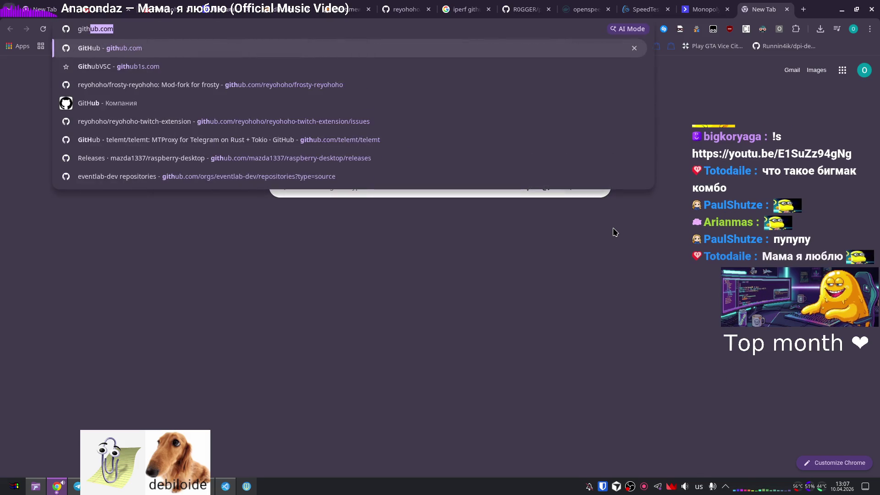
text(/reyohoho/obs-multi-rtmp)
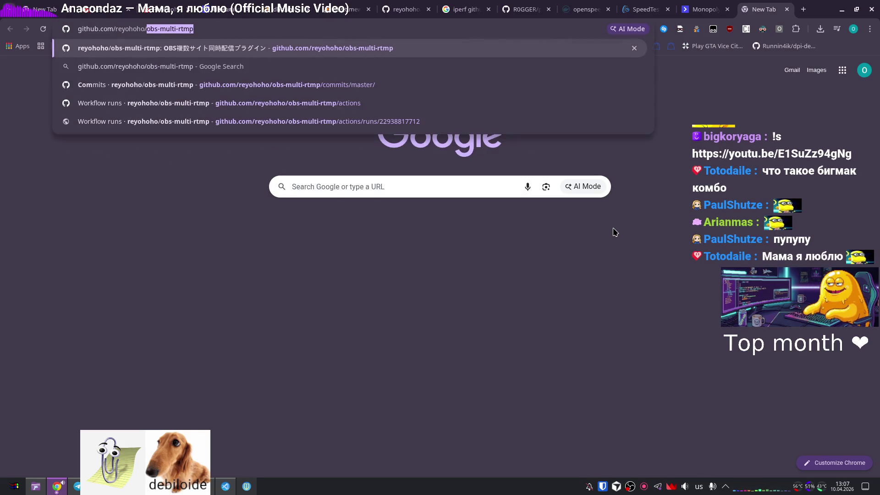
key(Delete)
key(Return)
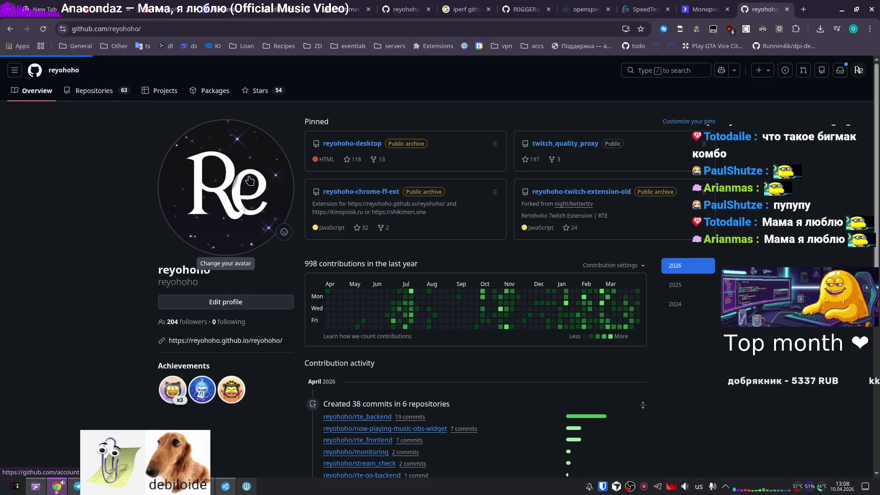
click(416, 118)
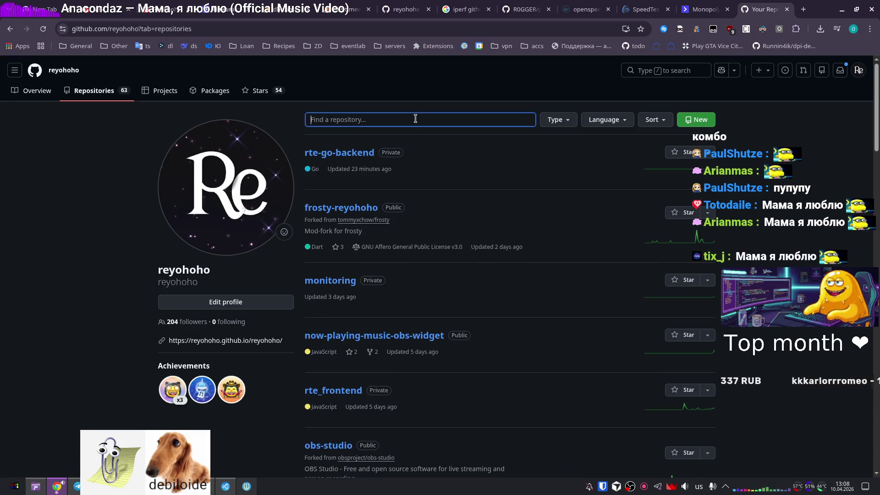
text(f)
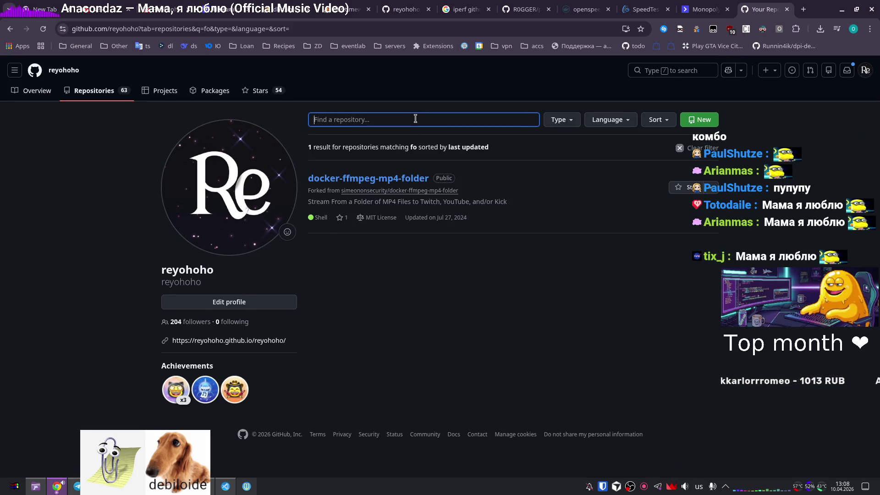
text(front)
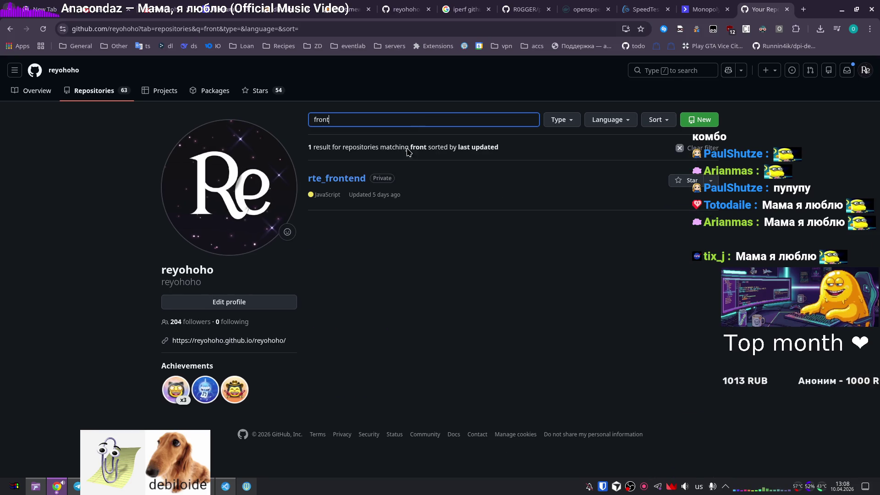
click(337, 178)
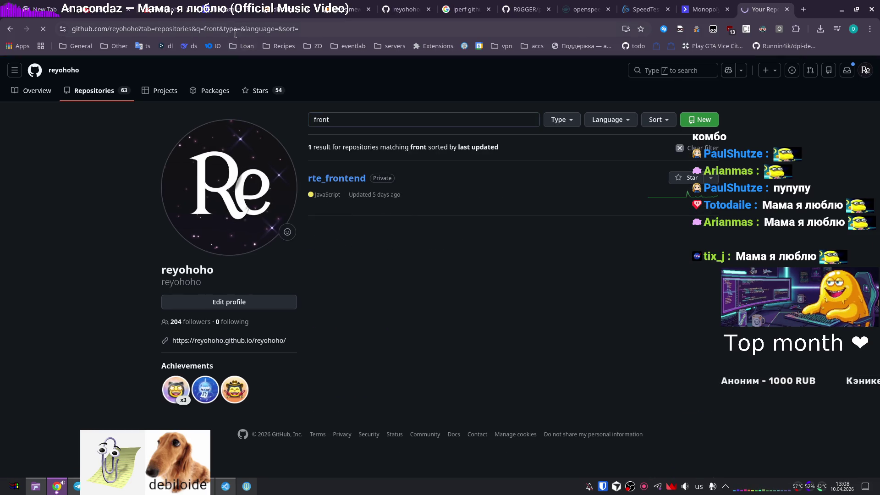
click(211, 29)
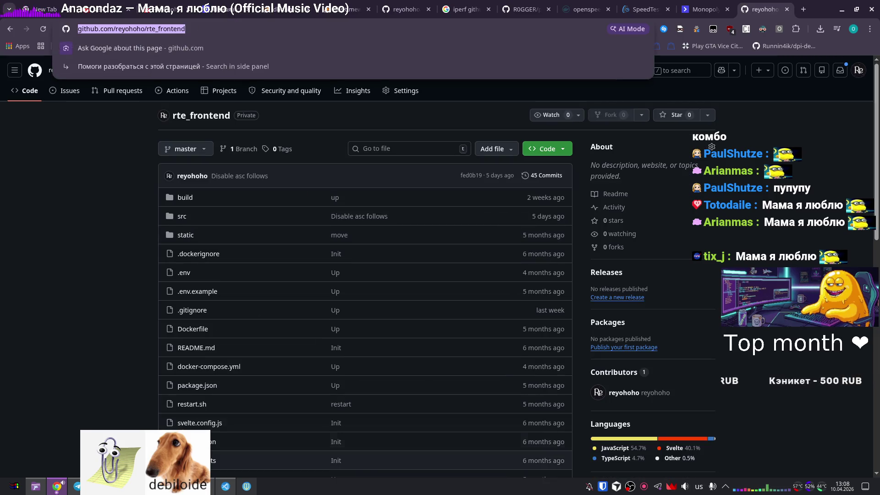
key(alt+Tab)
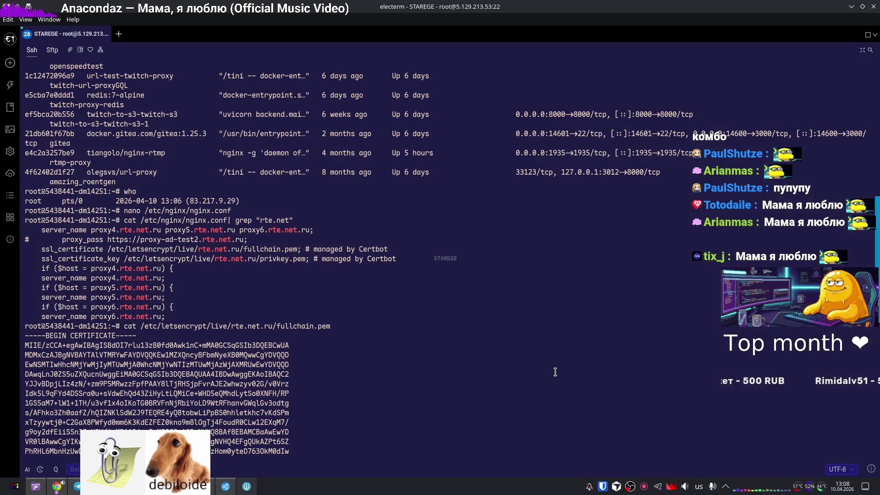
Clear the terminal and start a git clone of the pasted repo URL into rte_frontend.
scroll(549, 377, down, 10)
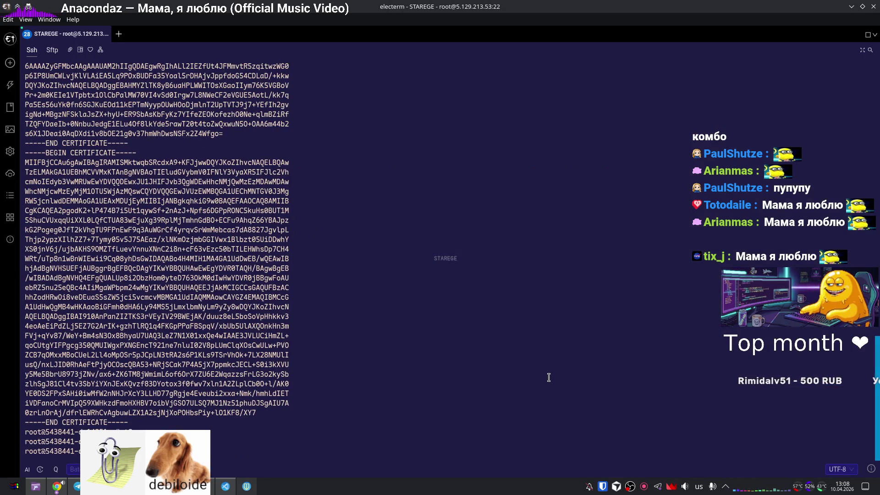
key(ctrl+l)
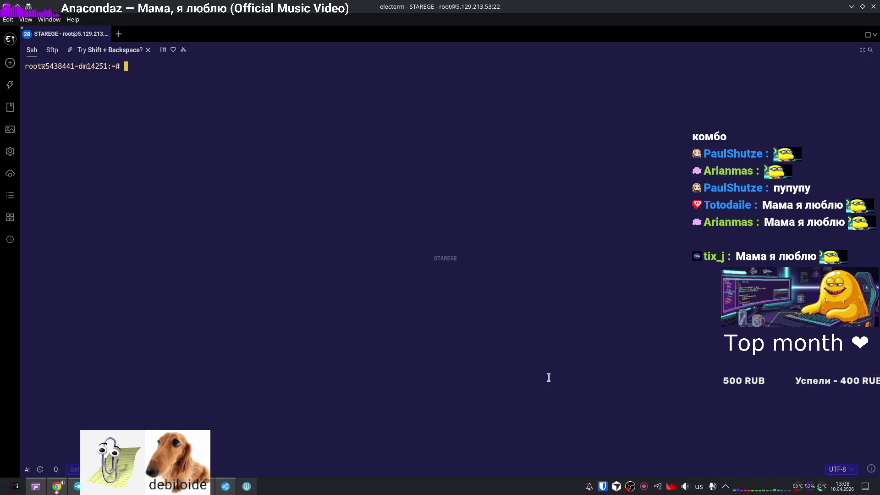
text(it clone)
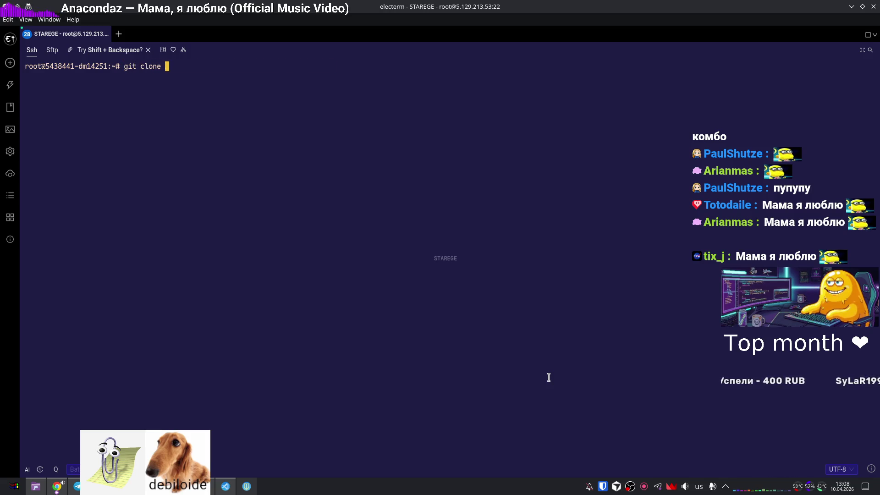
text(https://github.com/reyohoho/rte_frontend)
text(rte_)
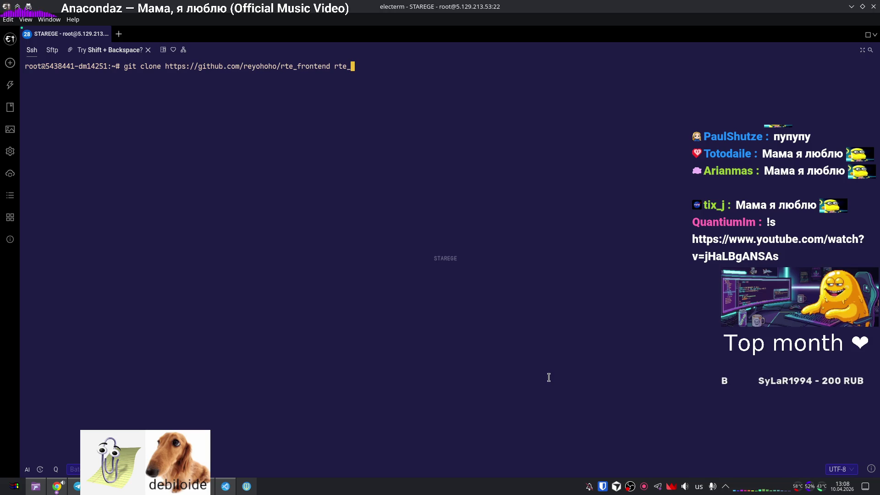
key(Tab)
key(BackSpace)
key(Return)
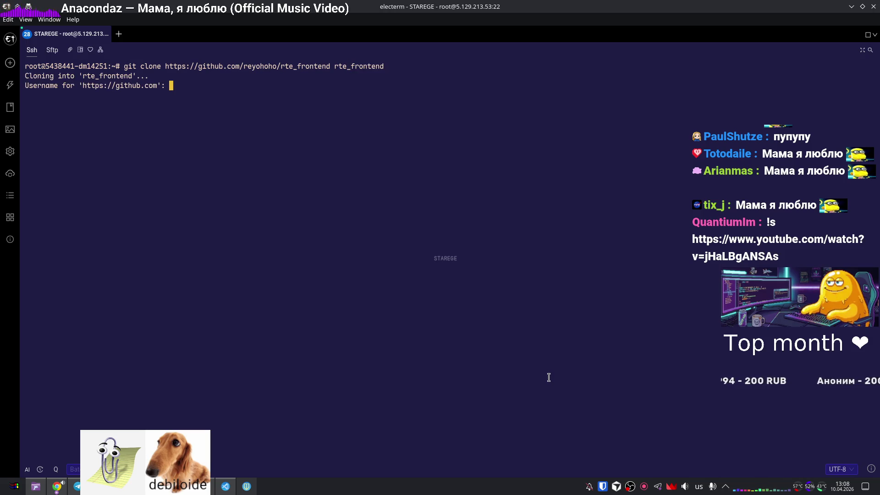
Enter the GitHub username and password so the clone completes.
key(Return)
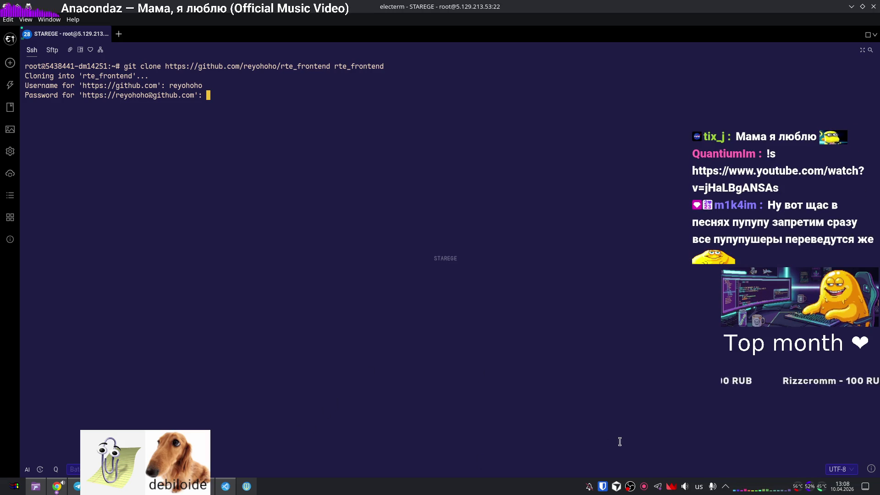
click(668, 489)
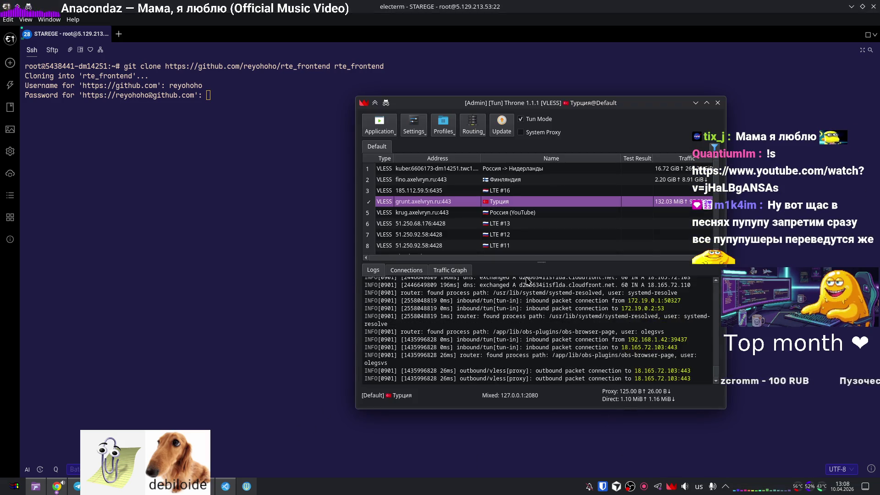
click(717, 103)
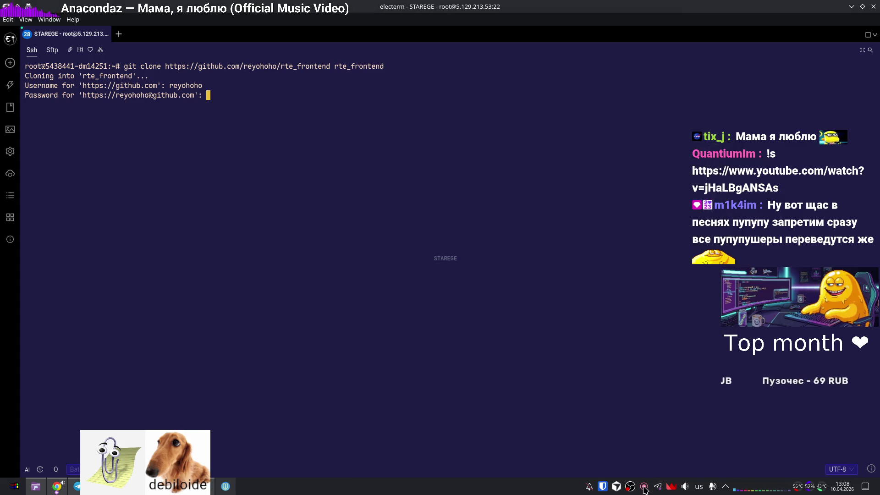
click(603, 485)
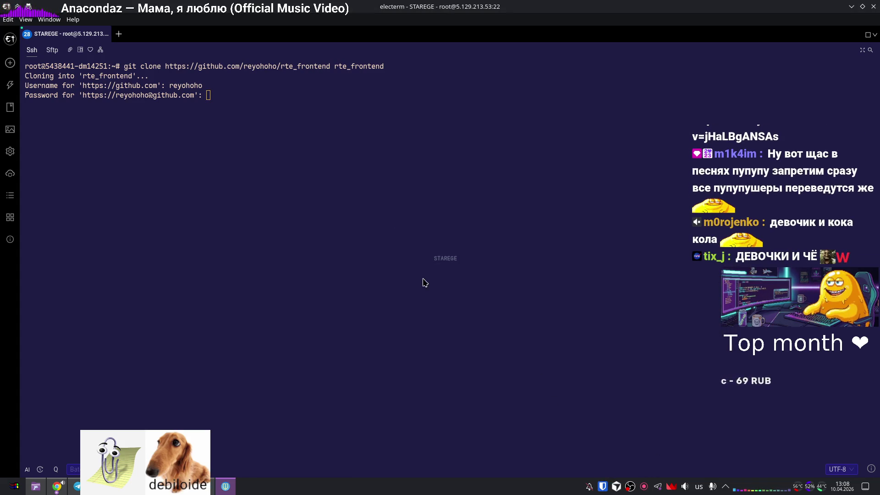
click(693, 254)
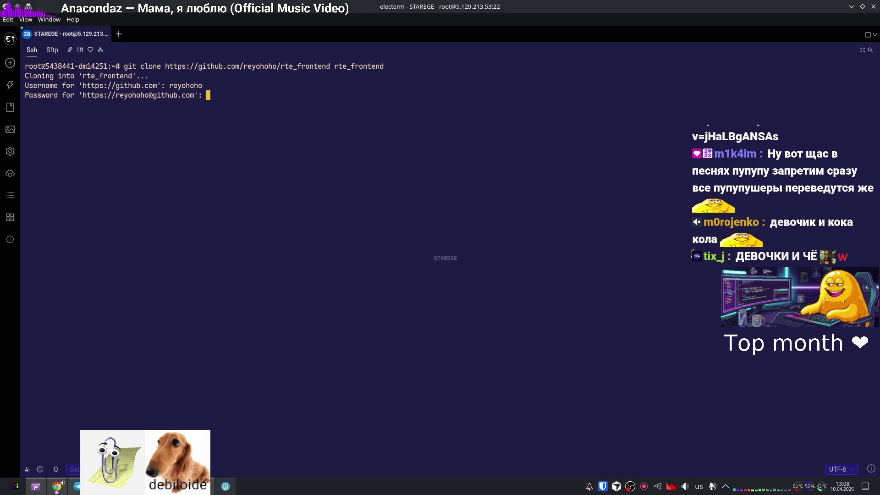
key(Return)
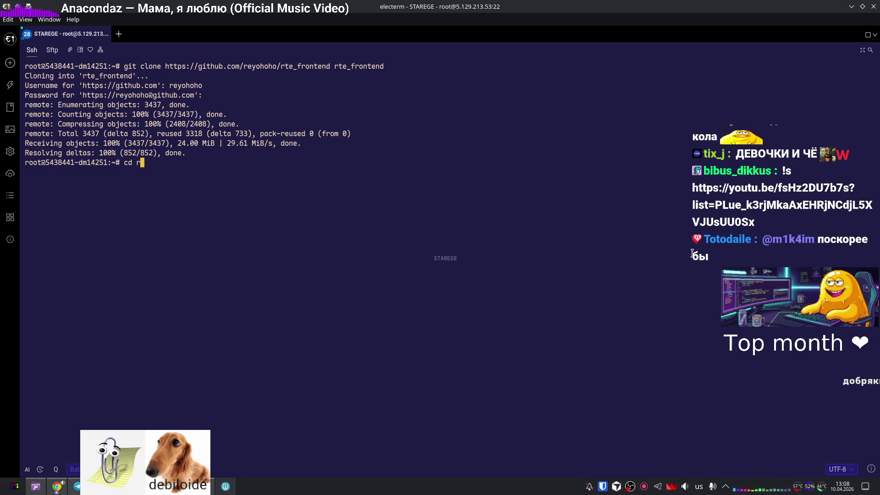
Enter rte_frontend, list its files, and run the mistyped 'docker co up'.
key(Tab)
key(Return)
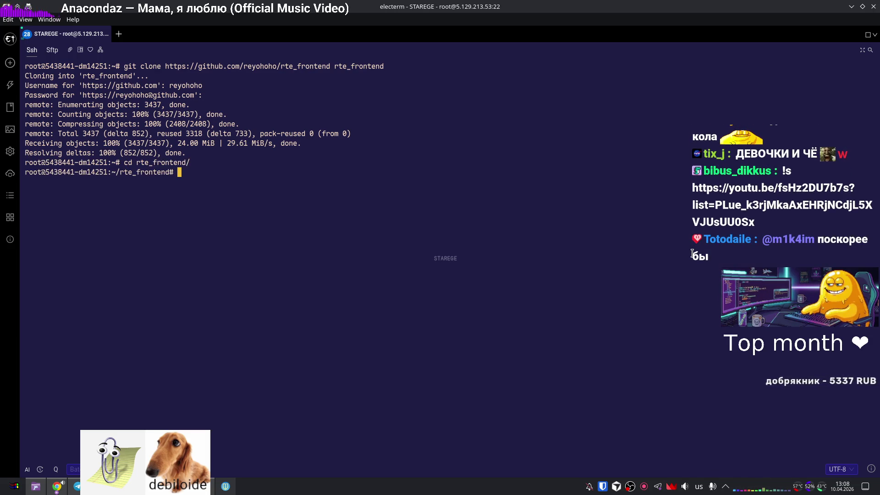
text(ls)
key(Return)
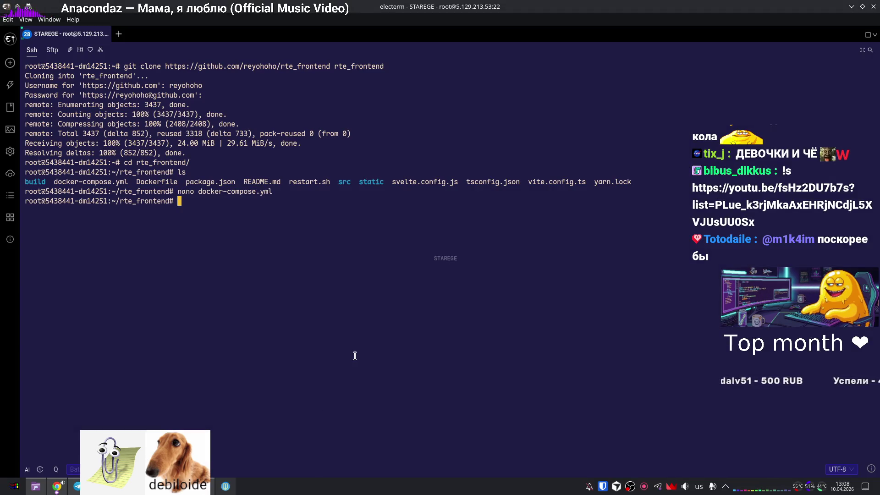
text(docker co)
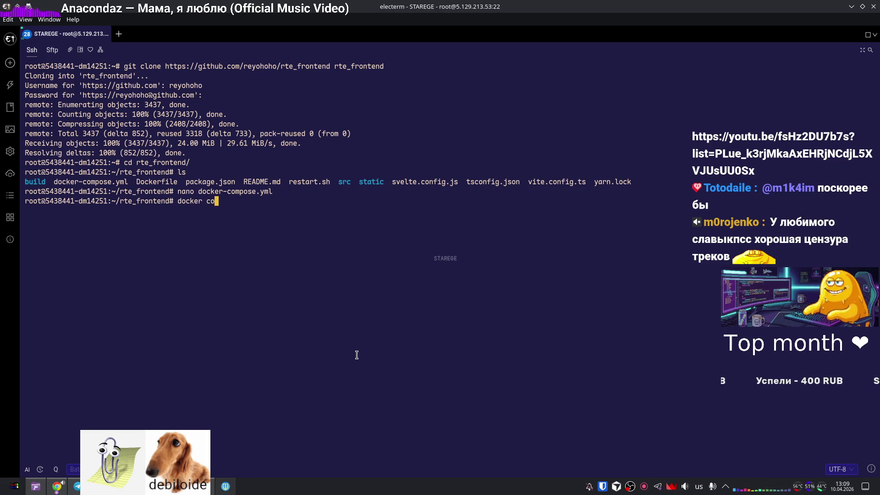
text( upd)
key(Return)
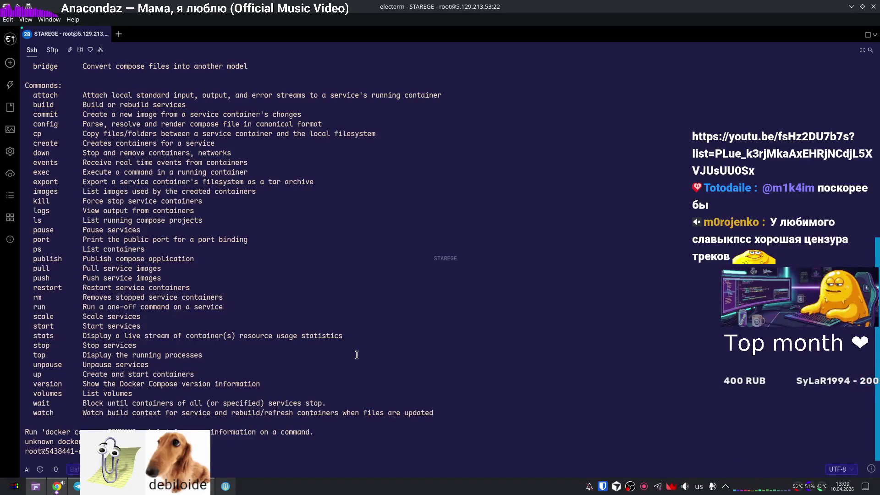
Correct the command to 'docker compose up' and build the rte-frontend container on port 3000.
key(Up)
key(BackSpace)
key(Return)
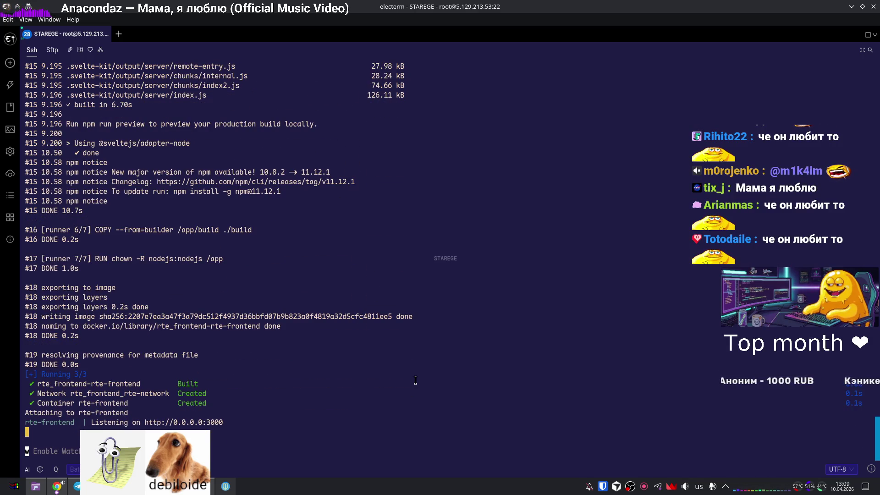
key(alt+Tab)
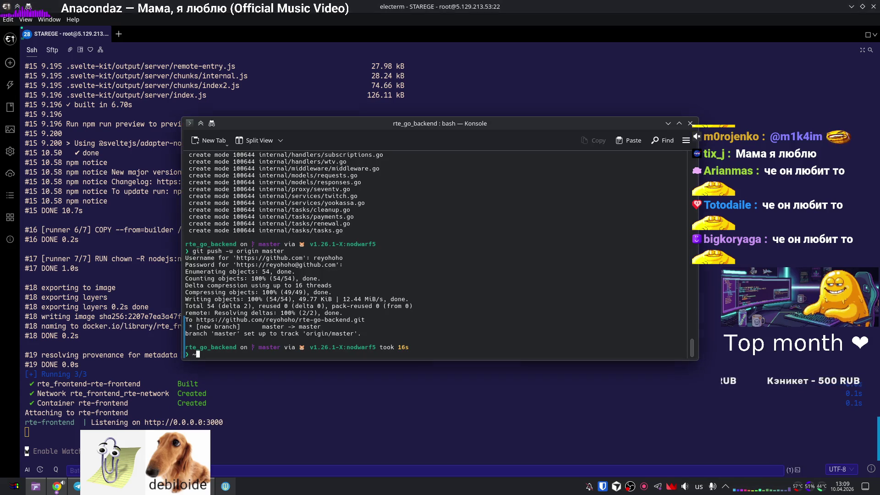
Open /etc/hosts with sudo nano and type the ext.rte.net.ru hostname.
key(ctrl+c)
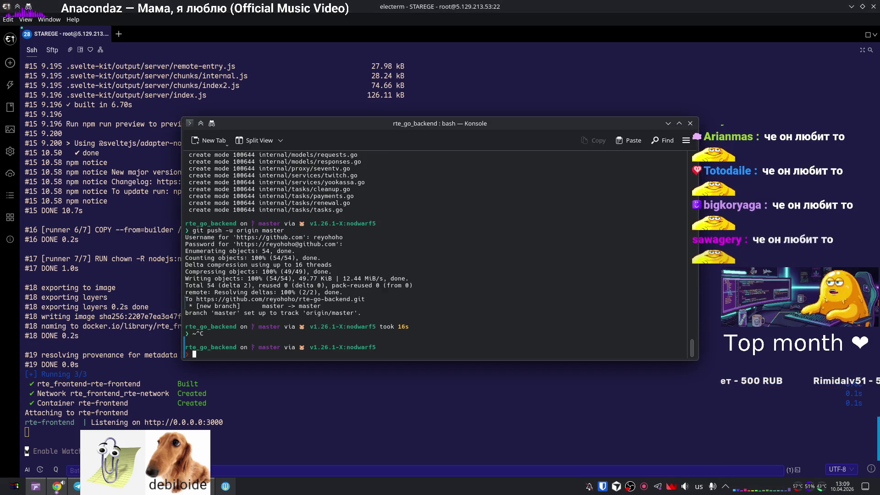
text(sudo nano /etc/hosts)
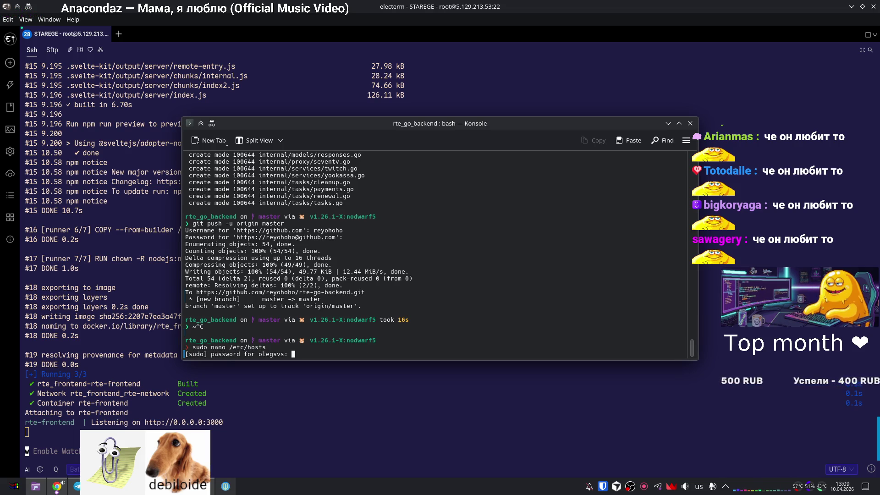
key(Return)
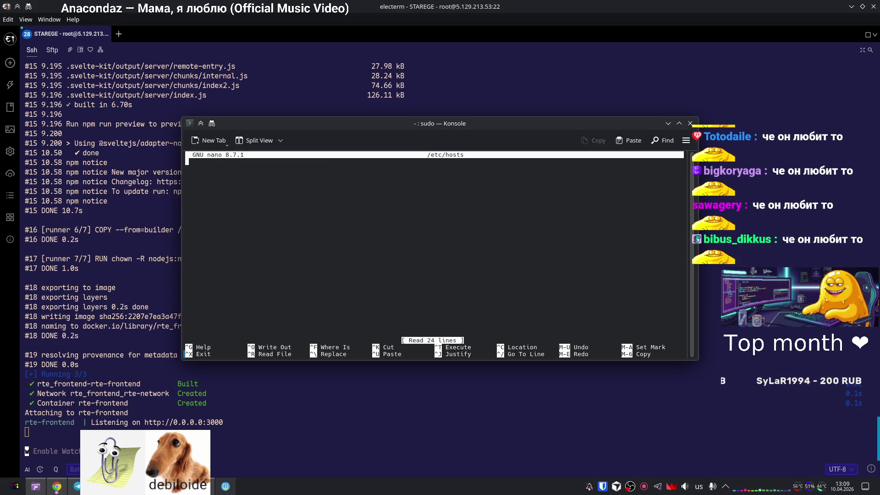
text(e.net)
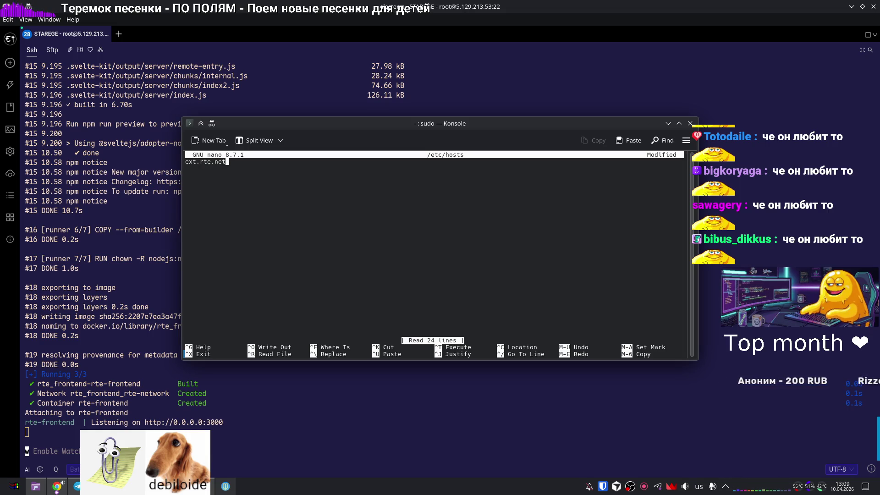
text(.ru)
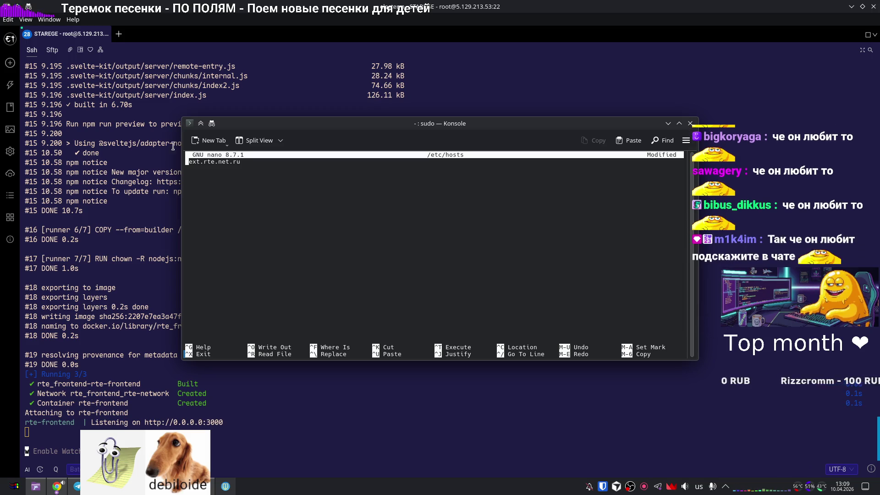
Copy STAREGE's host address 5.129.213.53 from Electerm and insert it before ext.rte.net.ru.
click(35, 103)
mouse_move(14, 107)
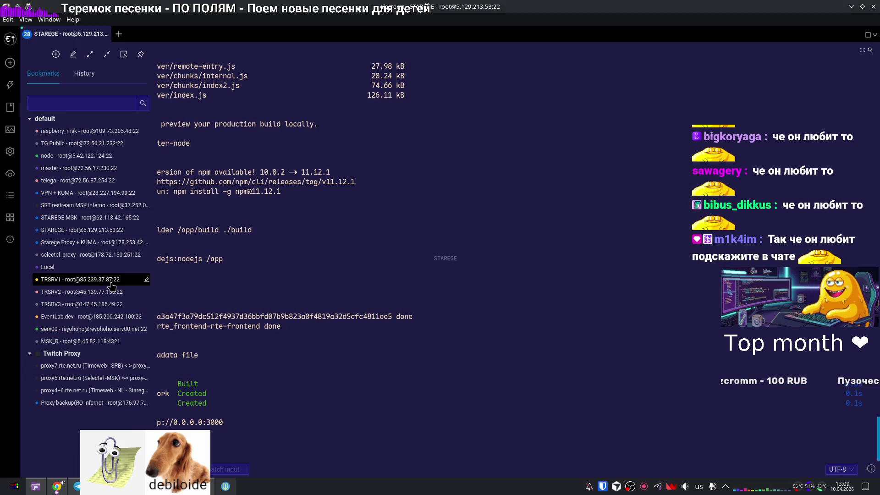
click(148, 230)
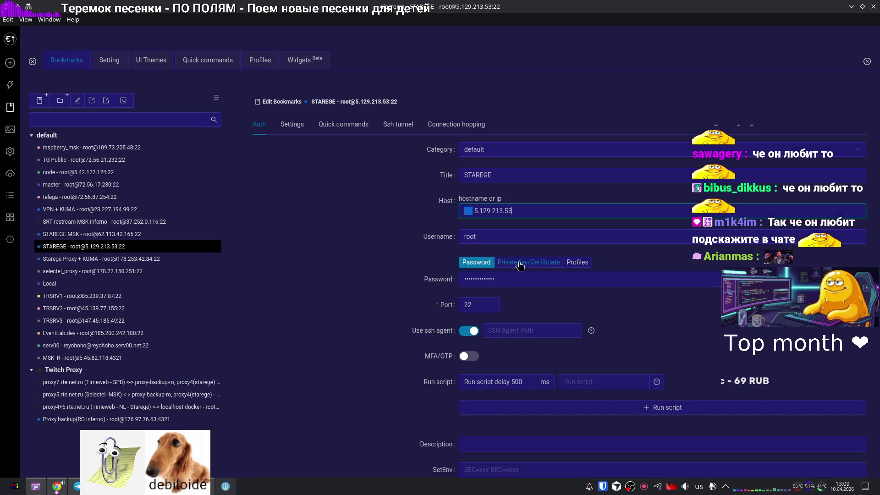
click(866, 61)
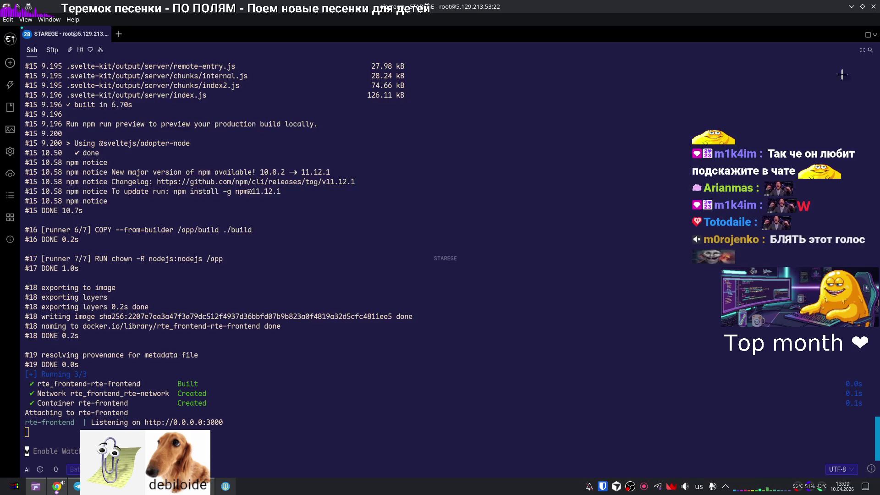
key(alt+Tab)
key(ctrl+shift+v)
key(ctrl+x)
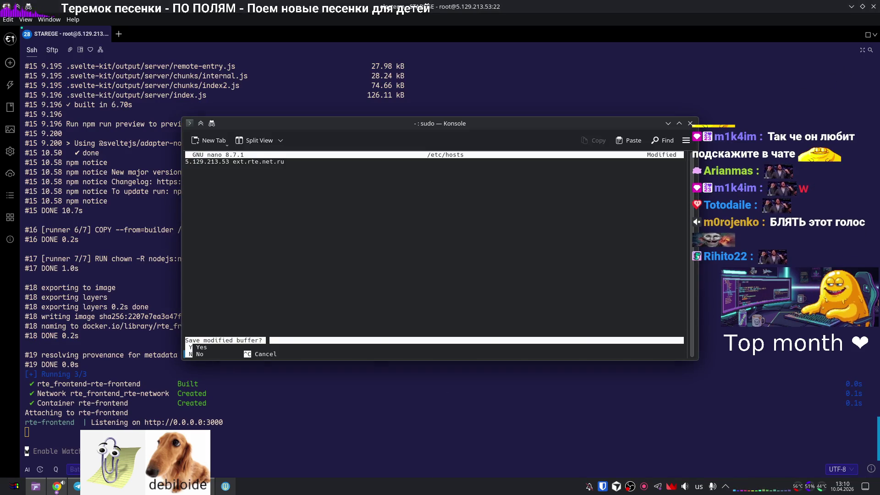
key(y)
key(Return)
text(curl -v ext)
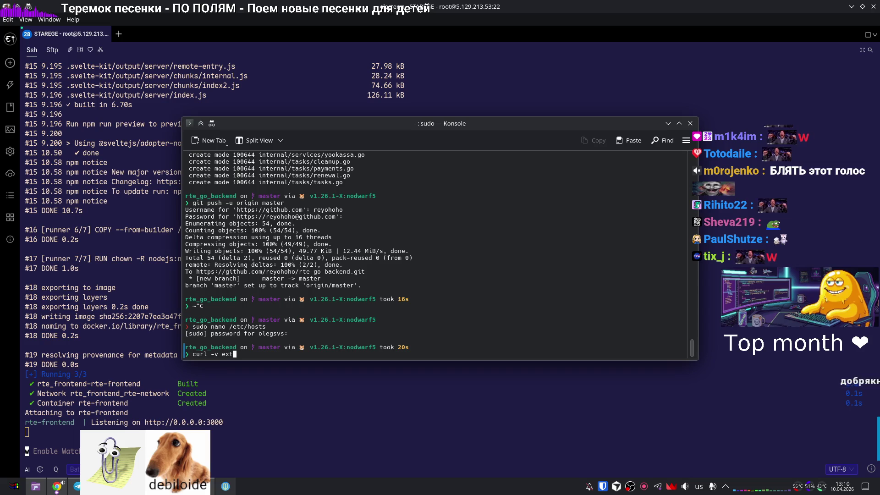
text(.rte.net.ru)
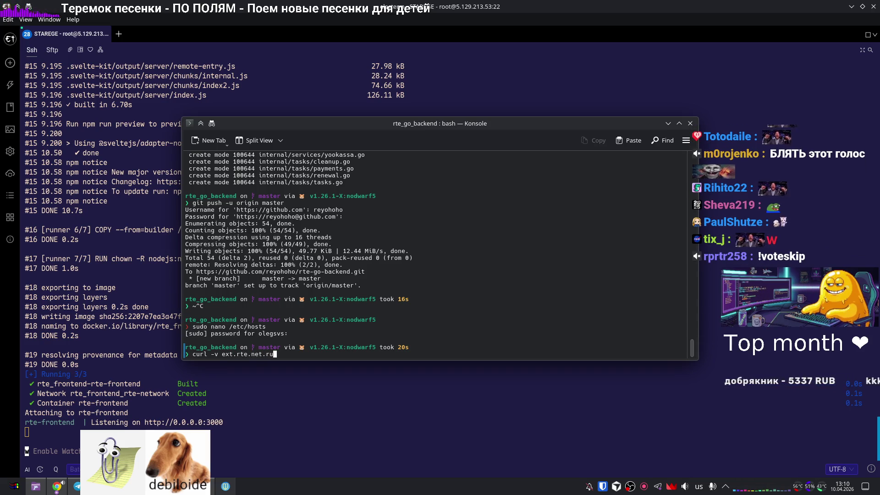
click(238, 354)
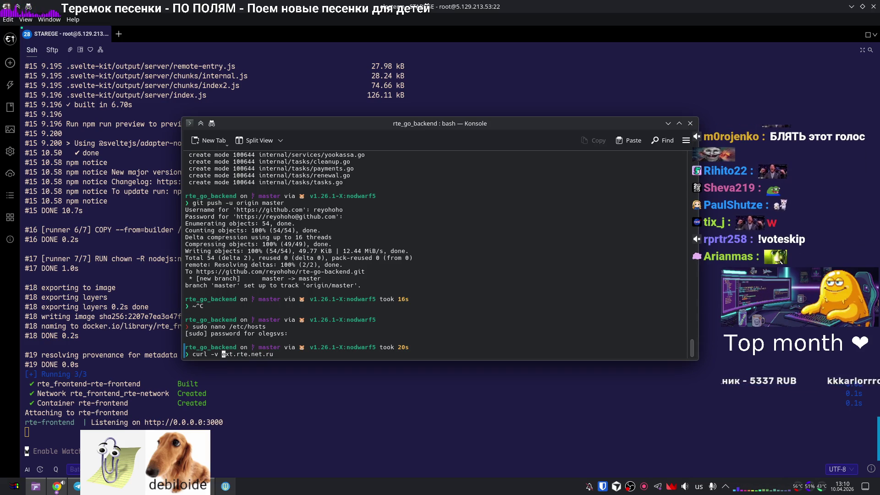
text(htt)
text(//)
key(Return)
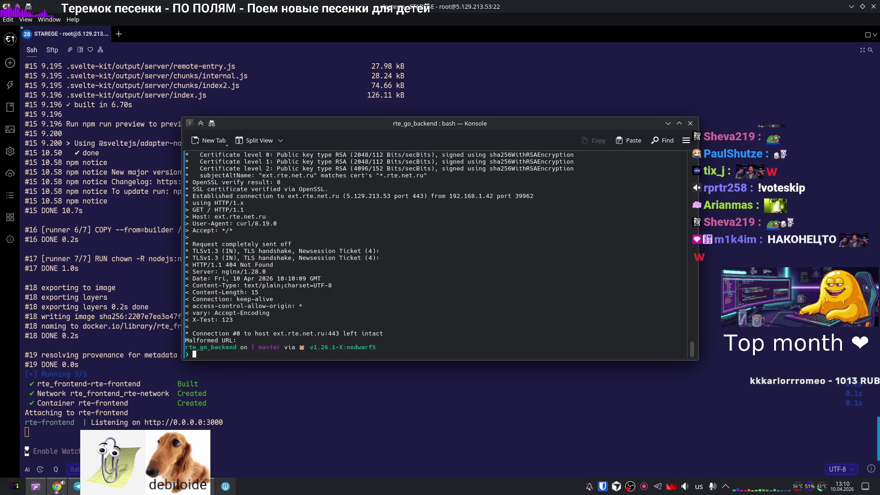
key(Up)
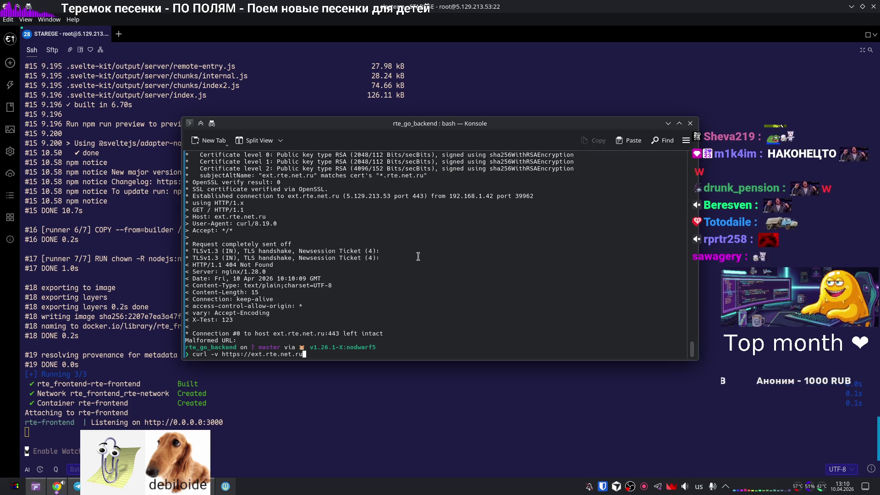
click(268, 383)
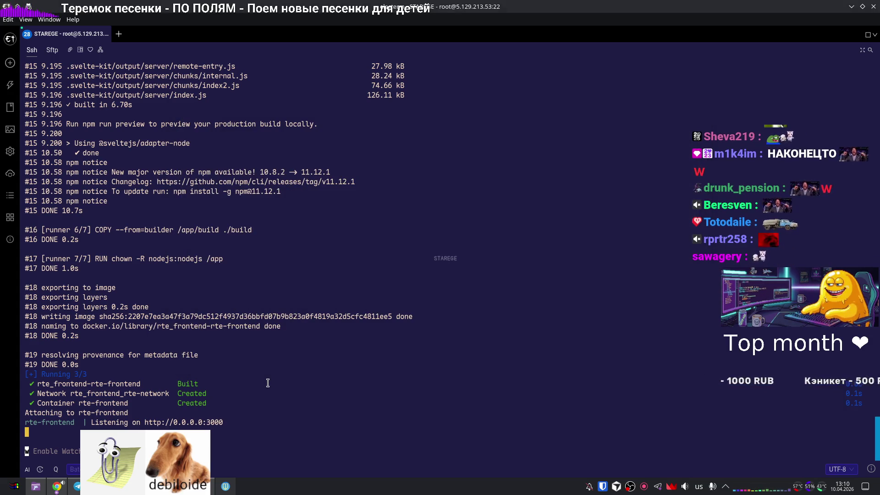
Stop rte-frontend and restart it detached with docker compose up -d.
key(ctrl+c)
text(docker compose up -d)
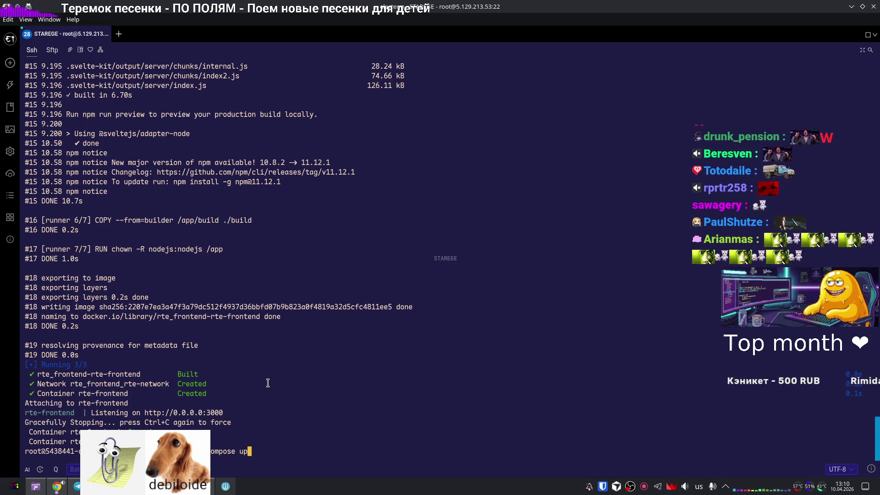
key(Return)
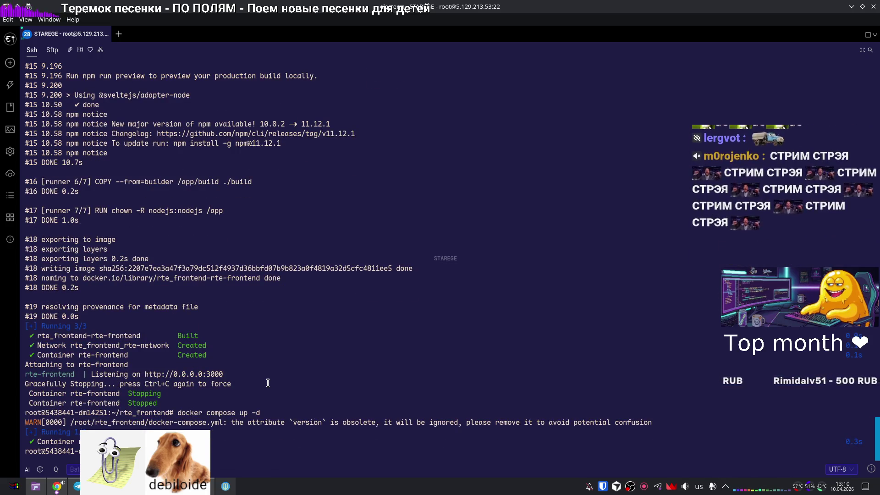
Search docker-compose.yml for server_name, then close it unchanged.
text(nano docker-compose.yml)
key(Return)
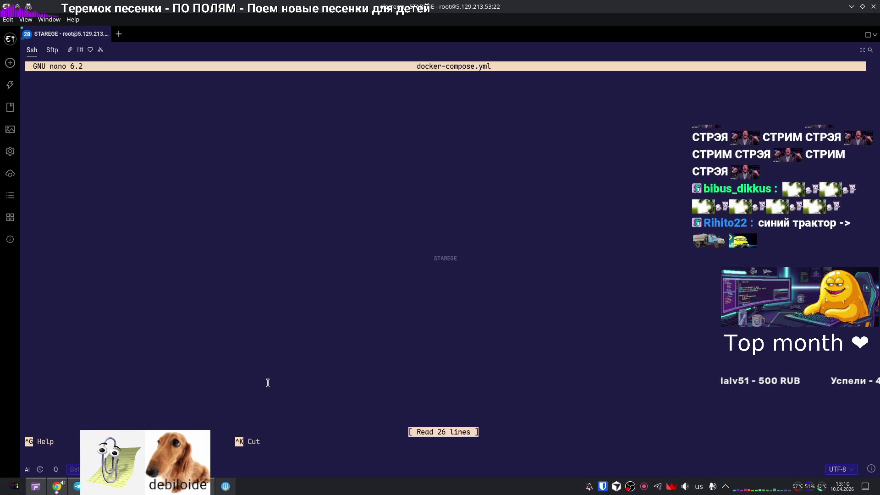
key(ctrl+w)
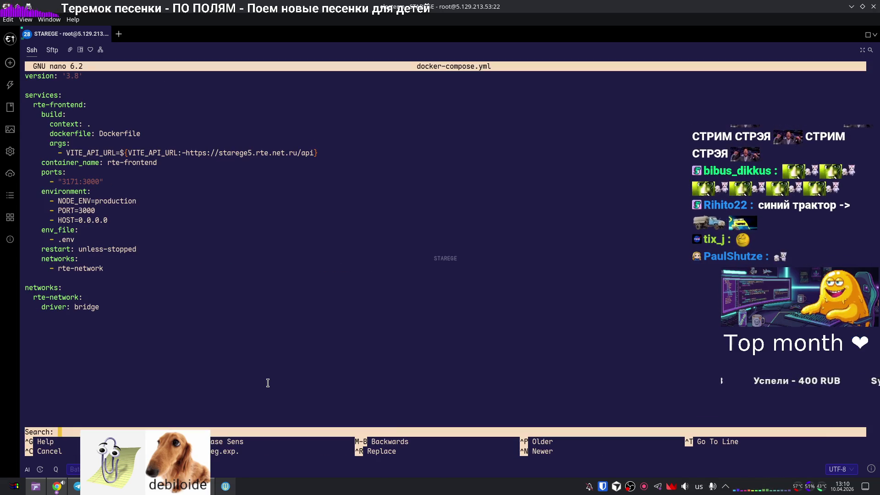
text(rver_name)
key(Return)
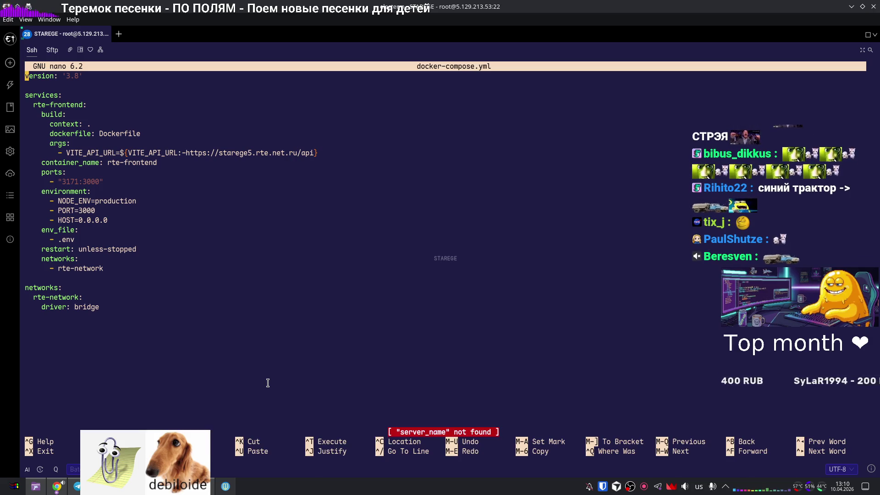
key(ctrl+x)
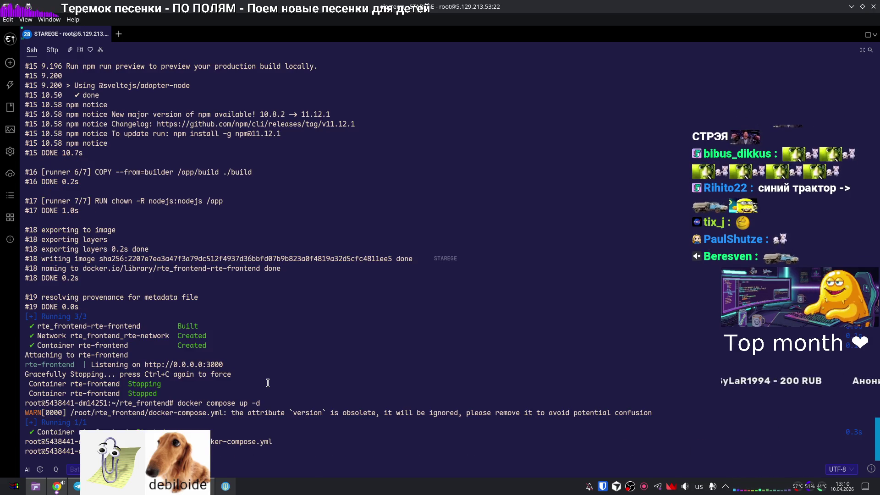
Open /etc/nginx/nginx.conf and locate the server_name entries of the proxy4 server block.
text(inx.conf)
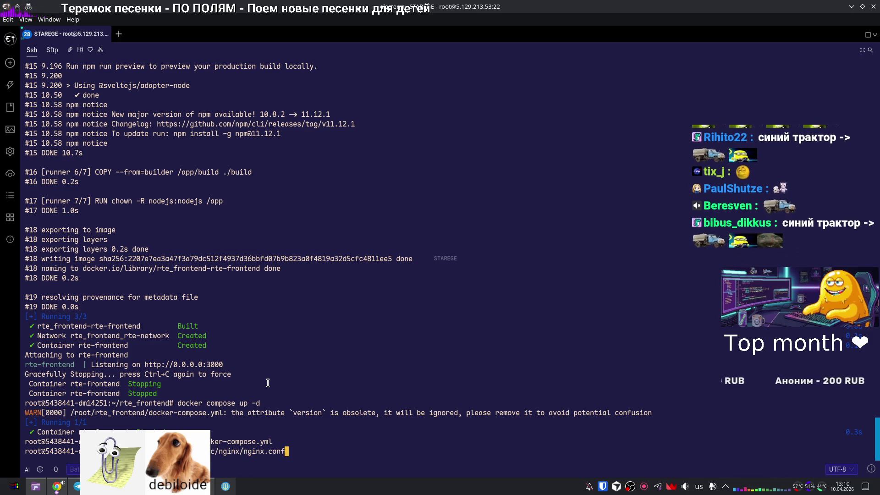
key(Return)
key(ctrl+w)
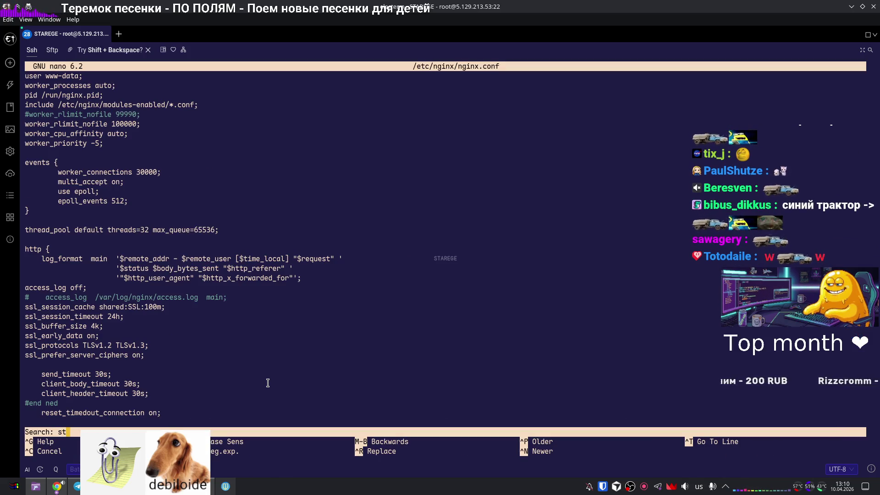
text(server)
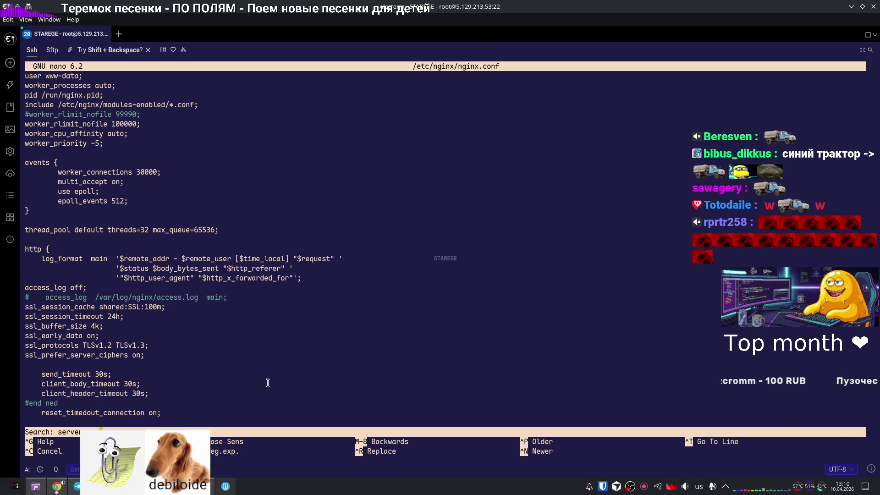
key(Return)
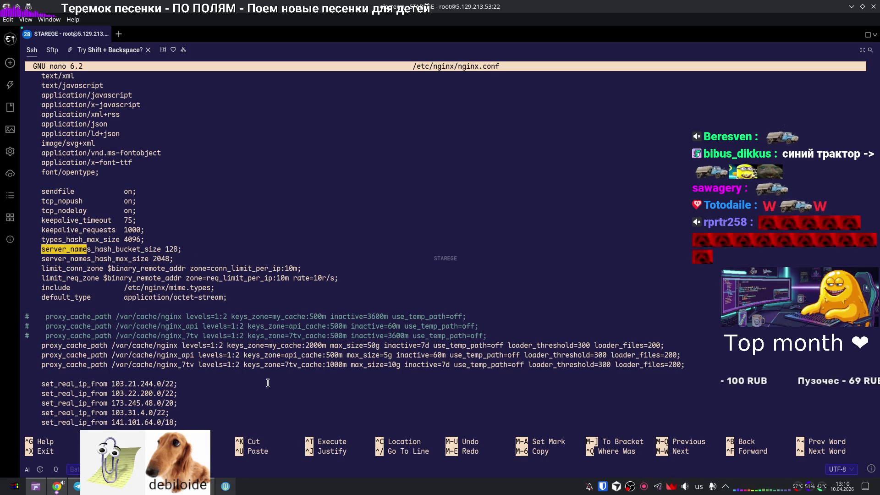
key(ctrl+w)
key(Return)
key(ctrl+w)
key(Return)
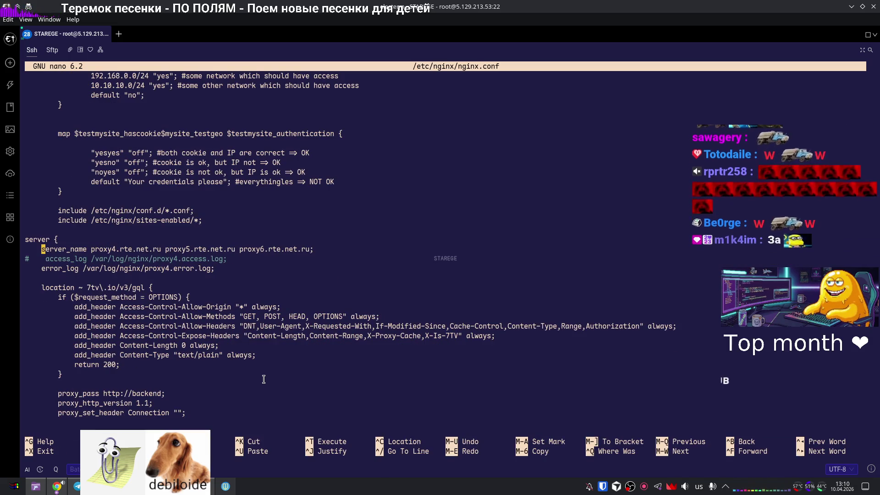
key(Down)
key(Down)
key(Down)
key(Down)
key(Down)
key(Down)
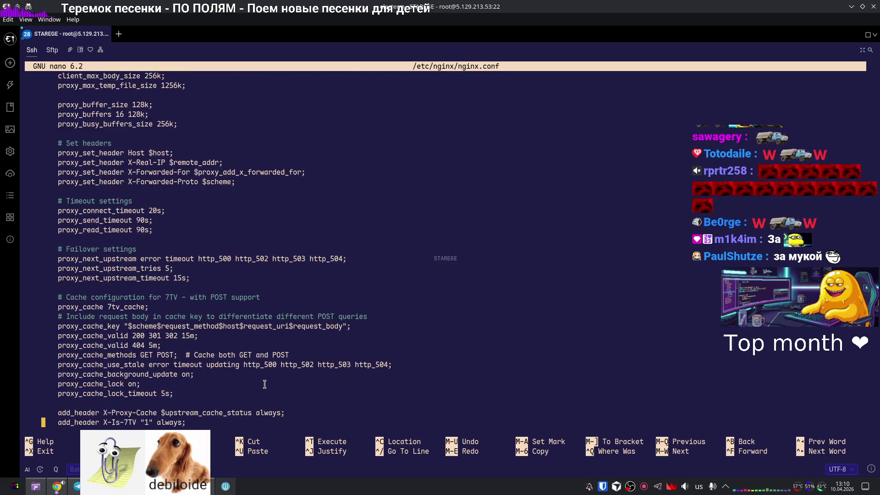
key(Down)
key(Down)
key(Down)
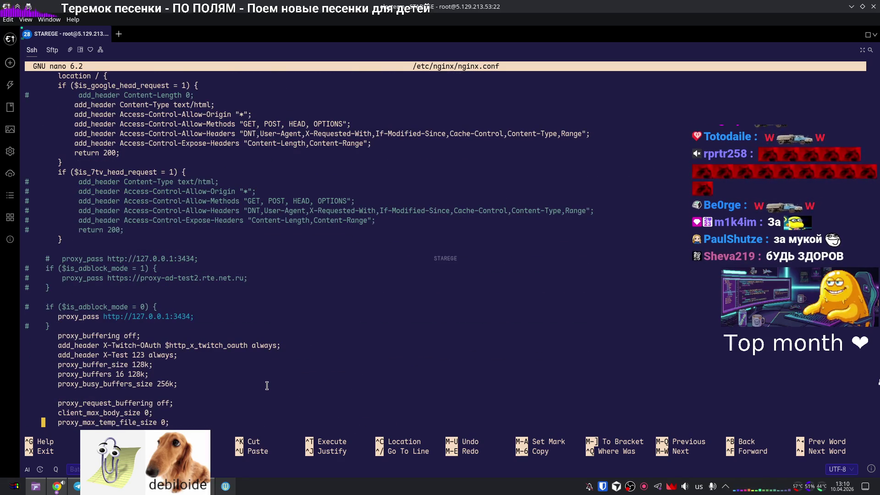
key(Up)
key(Up)
key(Up)
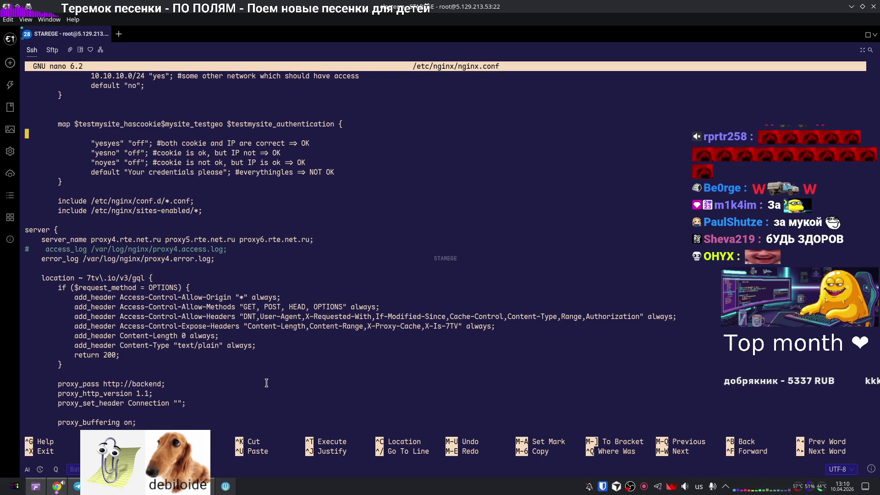
key(Down)
key(Down)
key(Down)
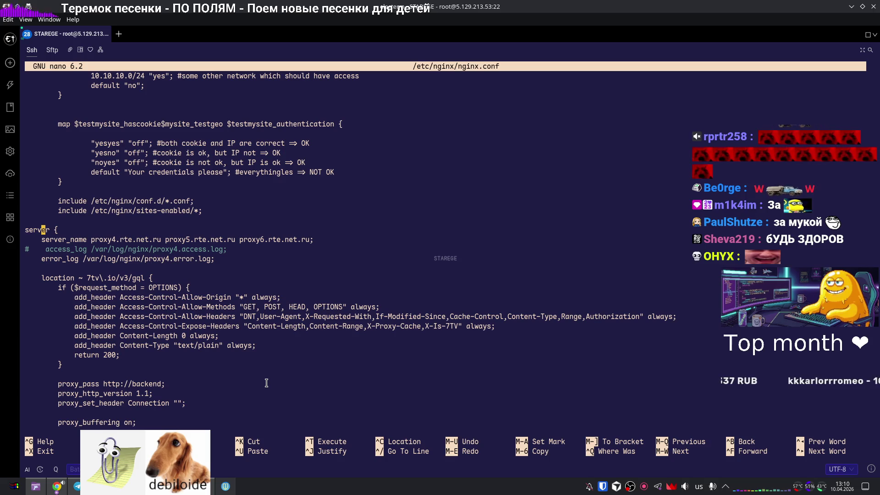
Step through the remaining server_name matches, including proxy5, until the search wraps to proxy4.
key(ctrl+w)
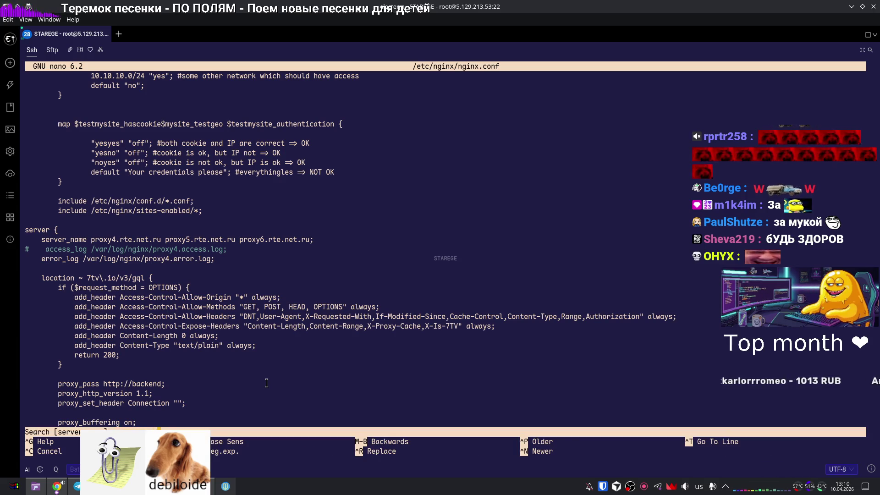
key(Return)
key(alt+w)
key(alt+w)
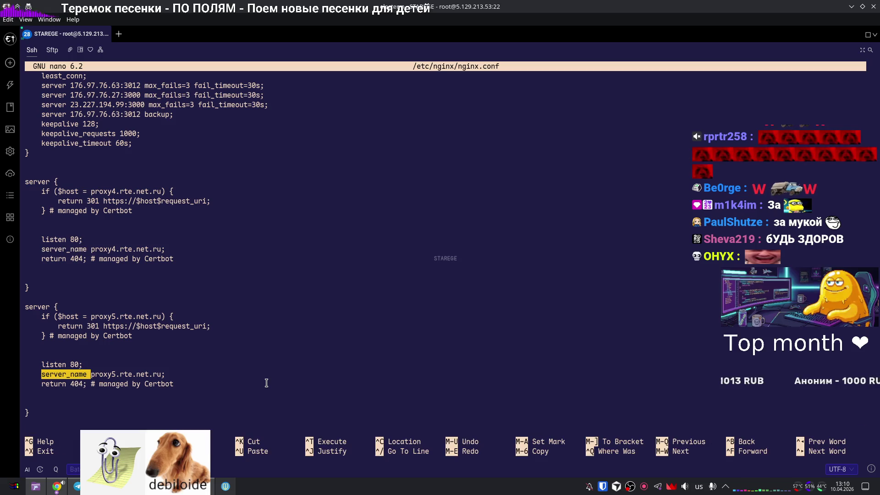
key(alt+w)
key(ctrl+w)
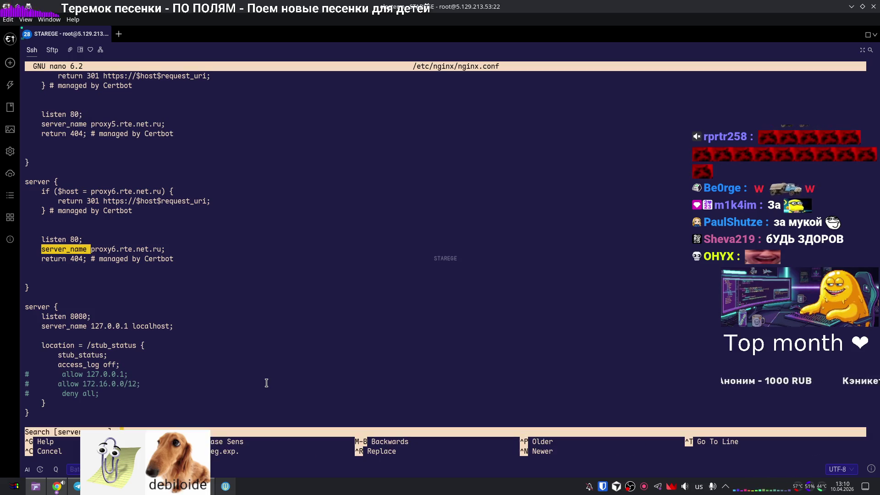
key(Return)
key(ctrl+w)
key(Return)
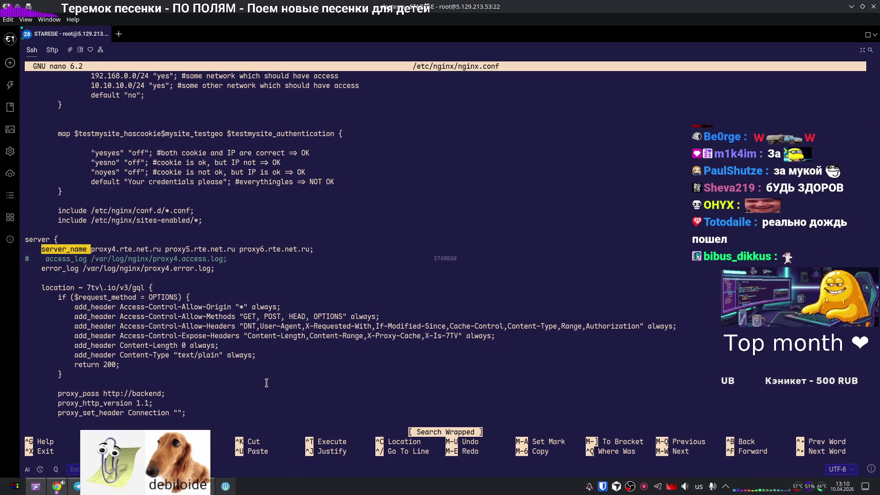
Add an empty server { } block above the existing one, correcting the misspelled keyword.
key(Up)
key(Up)
text(serevr )
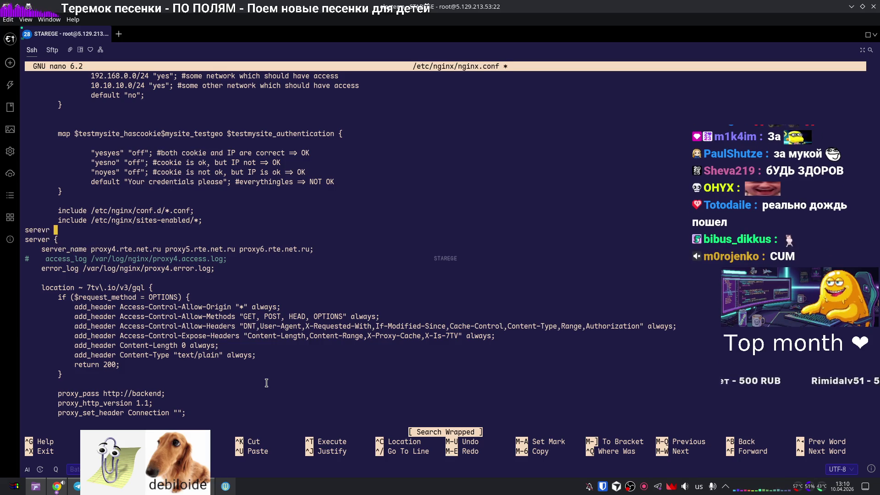
text({)
key(Return)
key(Return)
text(})
key(Up)
key(Up)
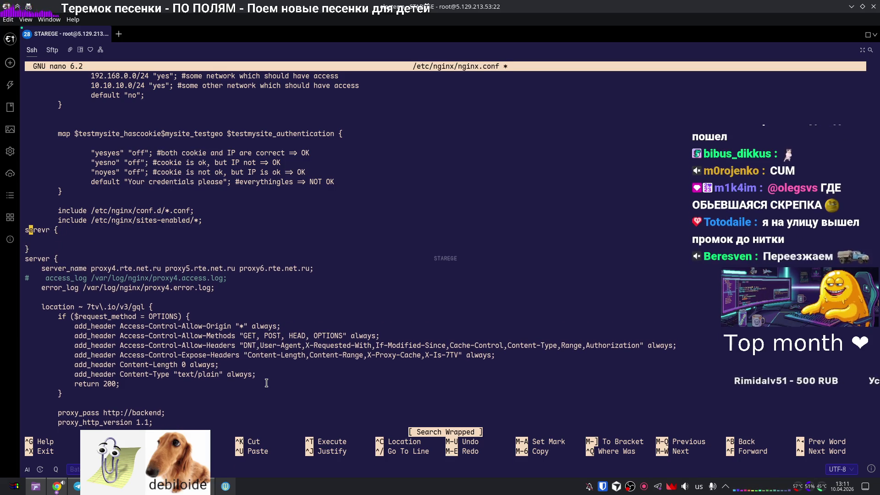
key(Right)
key(Right)
key(Delete)
key(Delete)
text(ve)
key(Down)
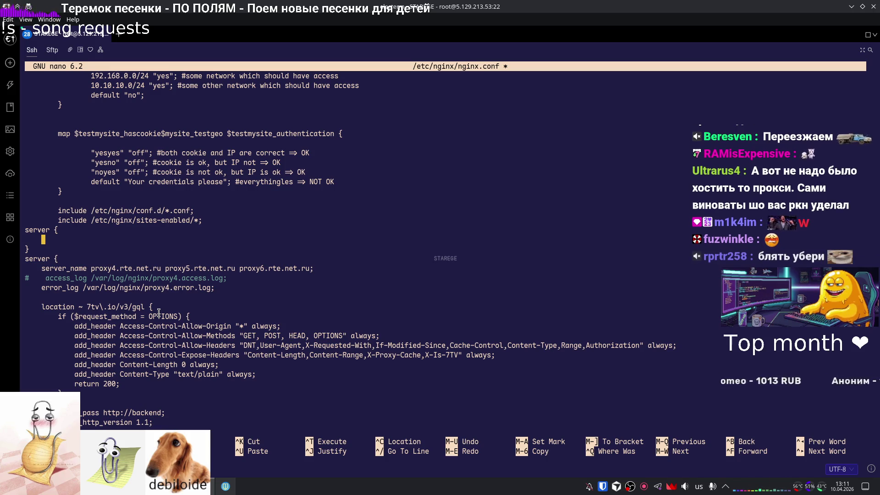
Write server_name ext.rte.net.ru; inside the new server block.
text(ser)
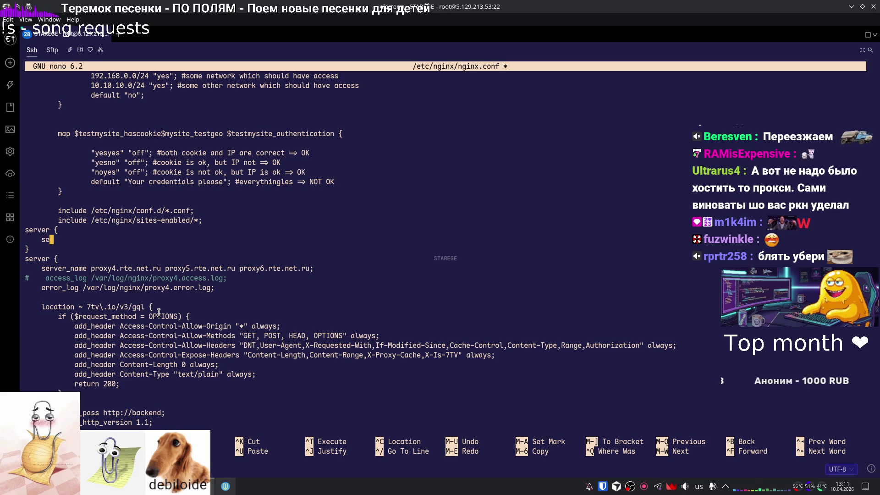
text(ver)
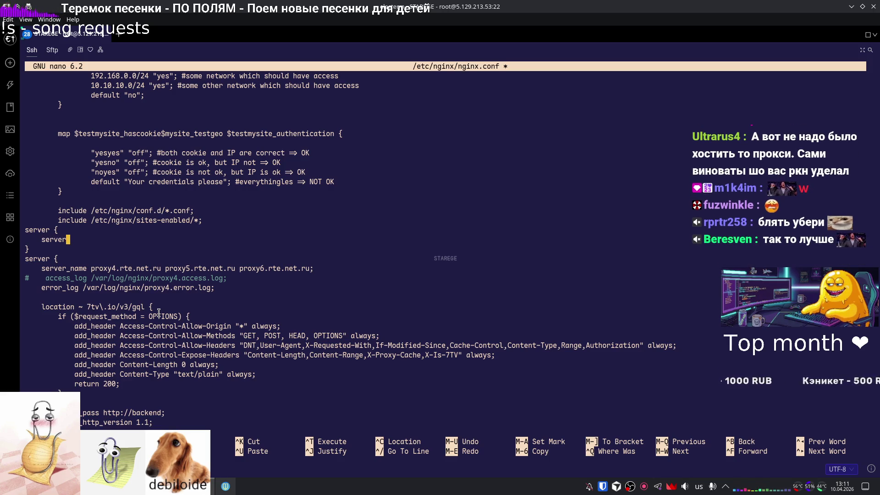
key(BackSpace)
text(name )
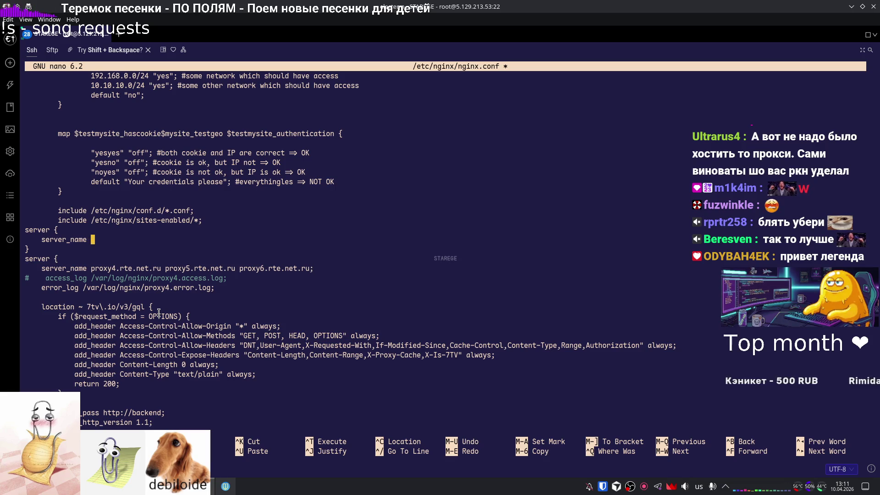
text(ext.rte.net.)
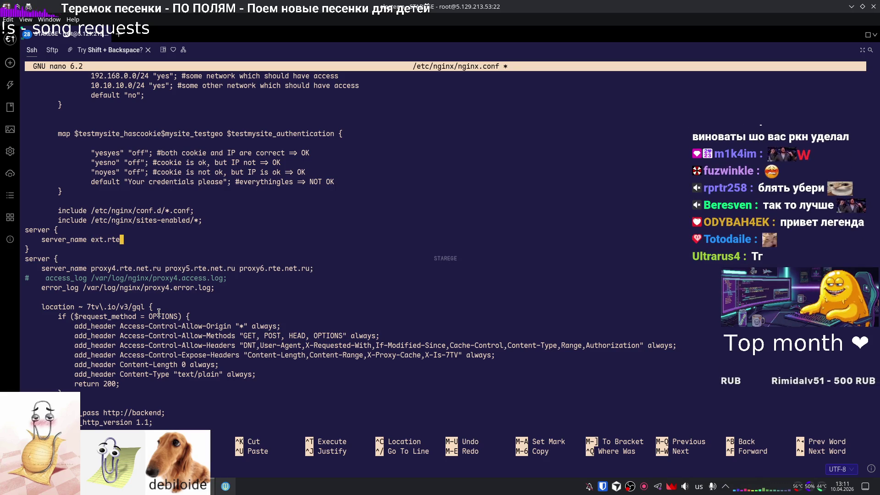
text(ru;)
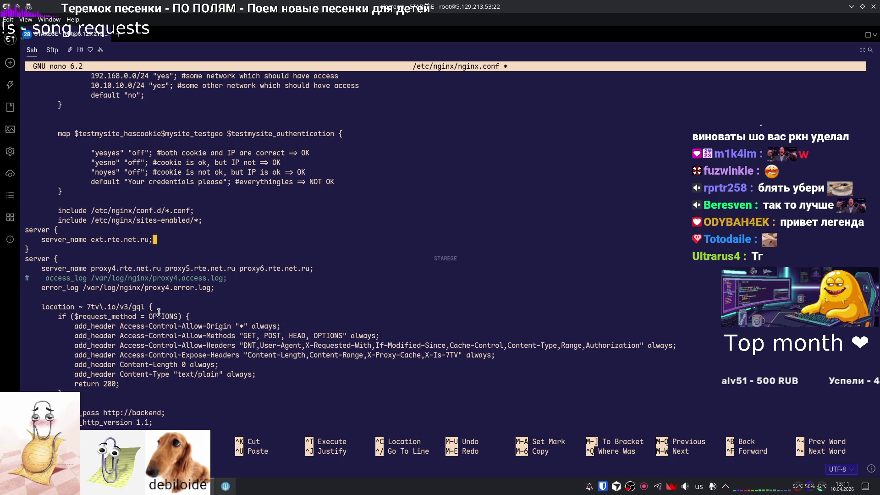
key(Return)
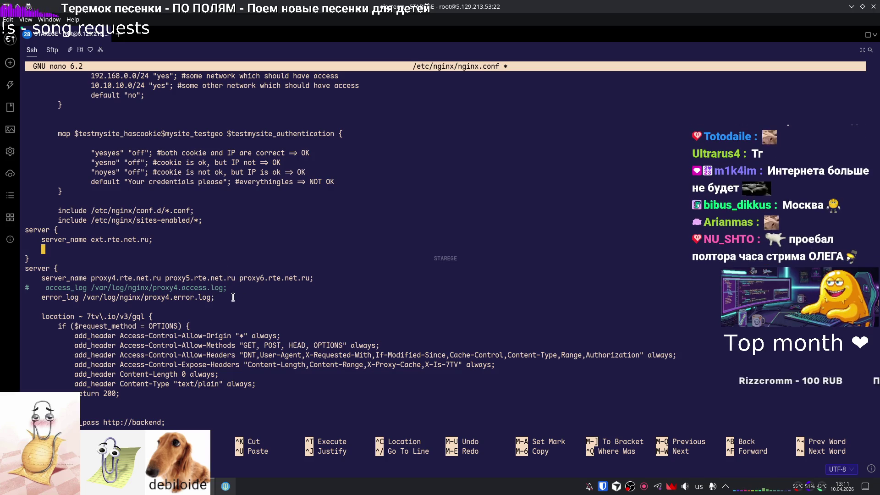
Copy the proxy4 block's two log lines into the new server block.
drag(233, 297, 44, 288)
right_click(44, 287)
click(64, 288)
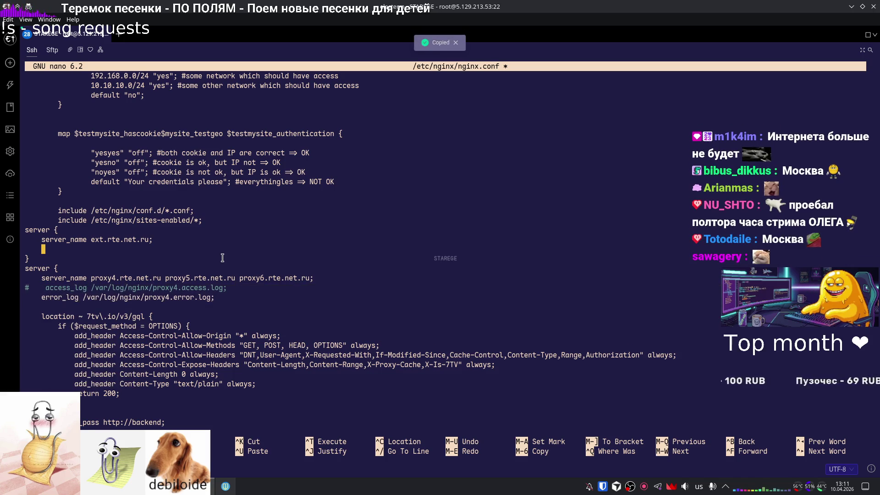
key(ctrl+shift+v)
Uncomment the pasted lines and rename the logs to ext.access.log and ext.error.log.
key(Delete)
key(Delete)
key(Delete)
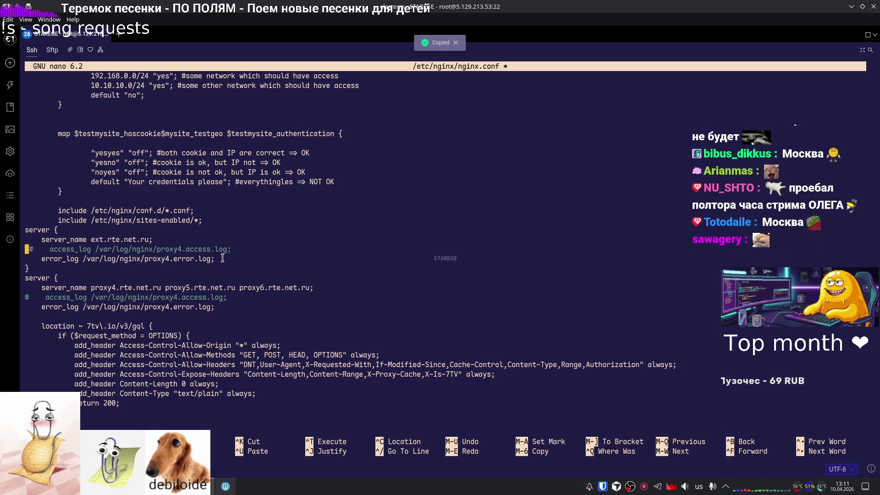
key(End)
key(Left)
key(Left)
key(Left)
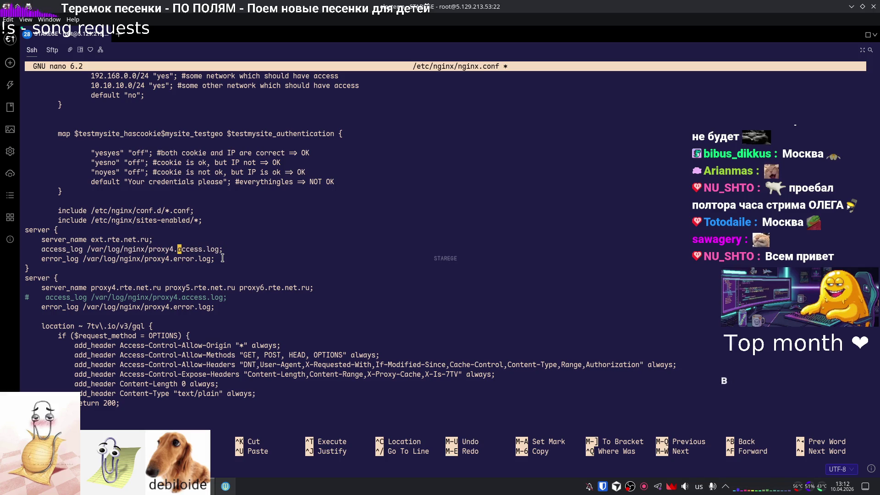
key(Left)
key(BackSpace)
key(BackSpace)
key(BackSpace)
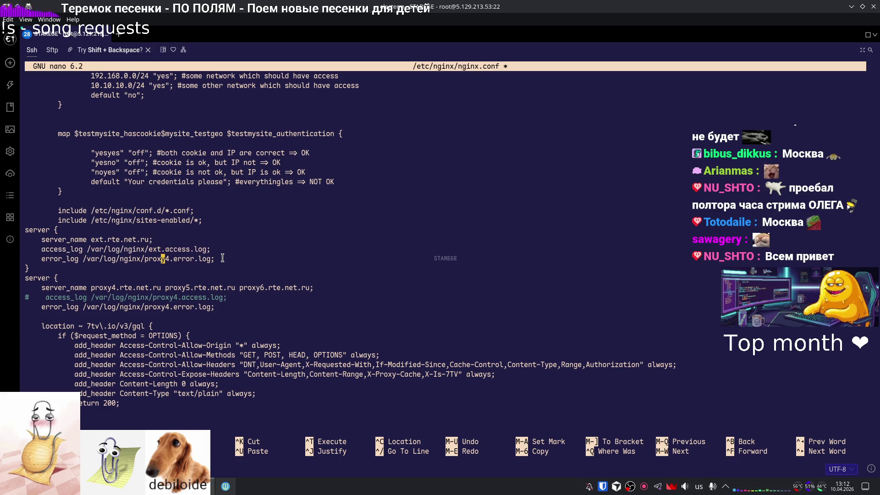
key(BackSpace)
key(BackSpace)
key(BackSpace)
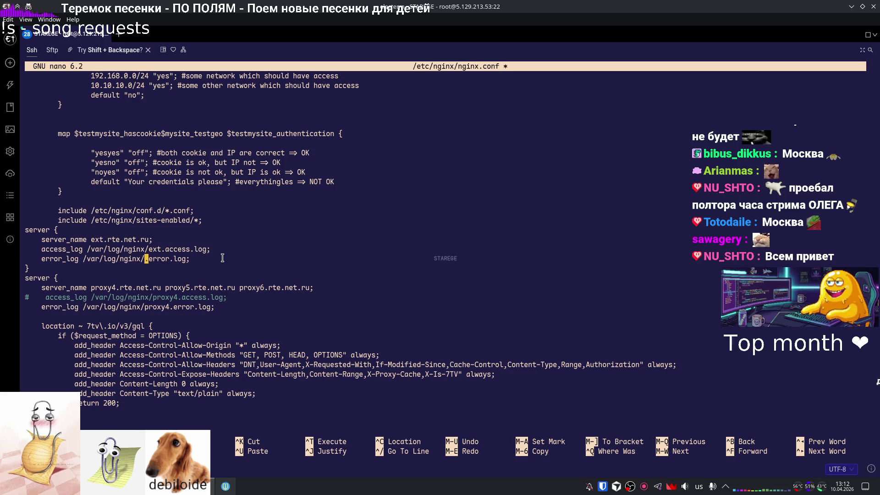
text(t)
key(End)
key(Return)
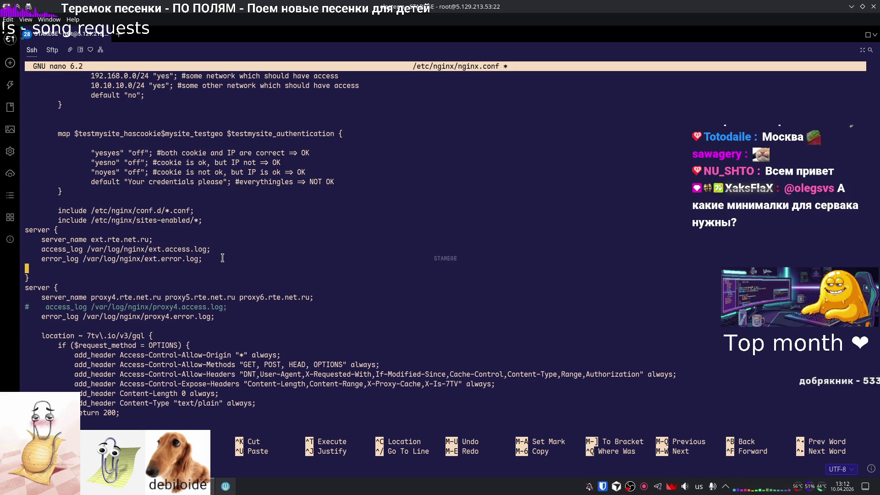
key(Return)
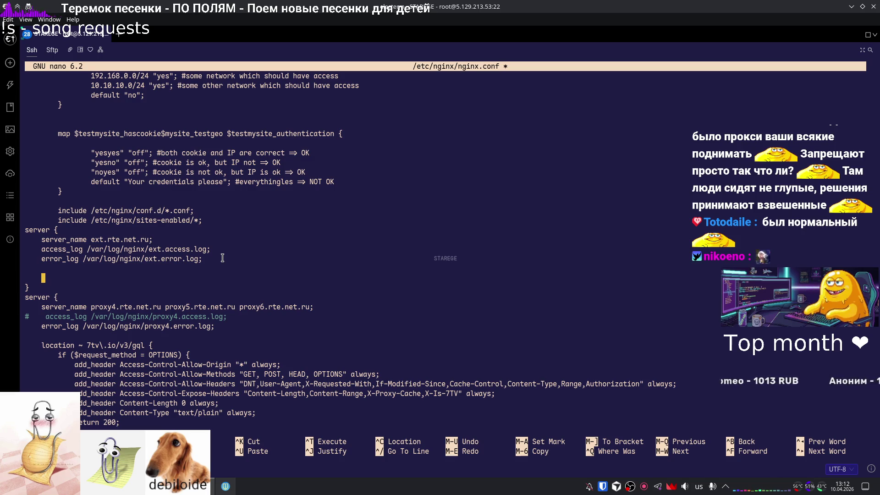
Insert blank lines between the include line and the new server block.
key(Home)
key(Up)
key(Up)
key(Up)
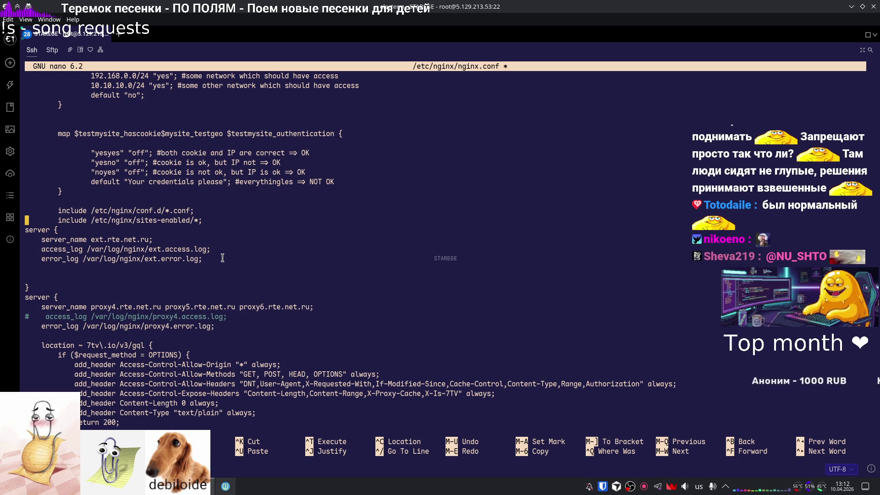
key(End)
key(Return)
key(Return)
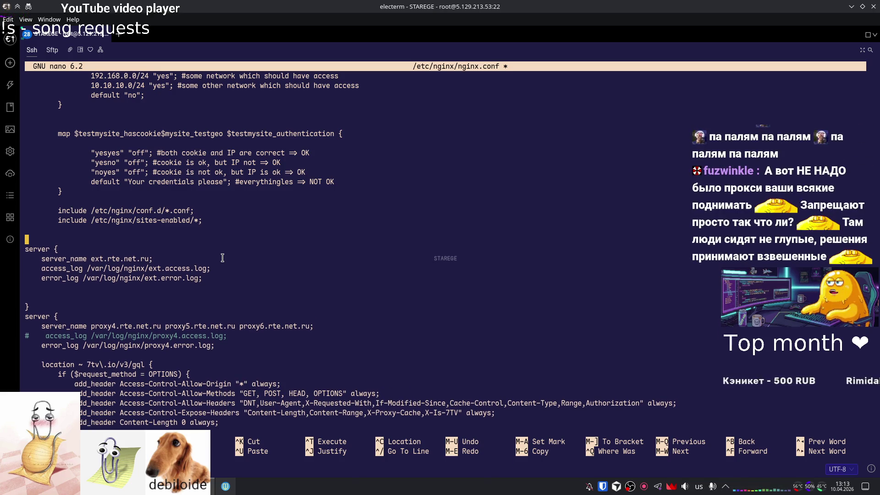
Move into the new block, then go to Chrome's Timeweb page for binding ext.rte.net.ru.
key(Down)
key(Down)
key(Down)
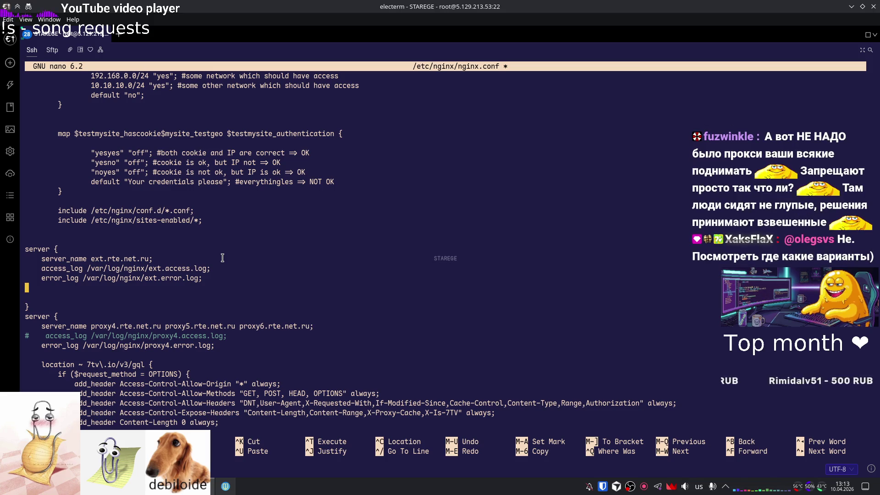
key(Down)
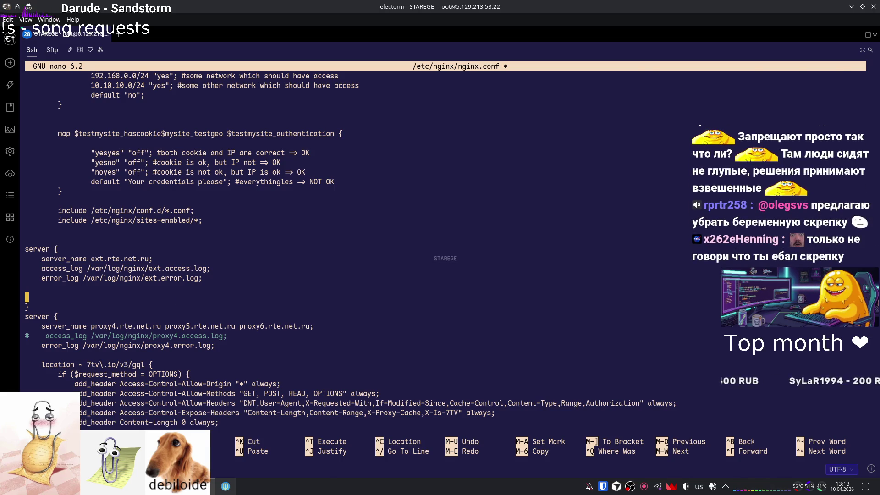
key(alt+Tab)
click(226, 5)
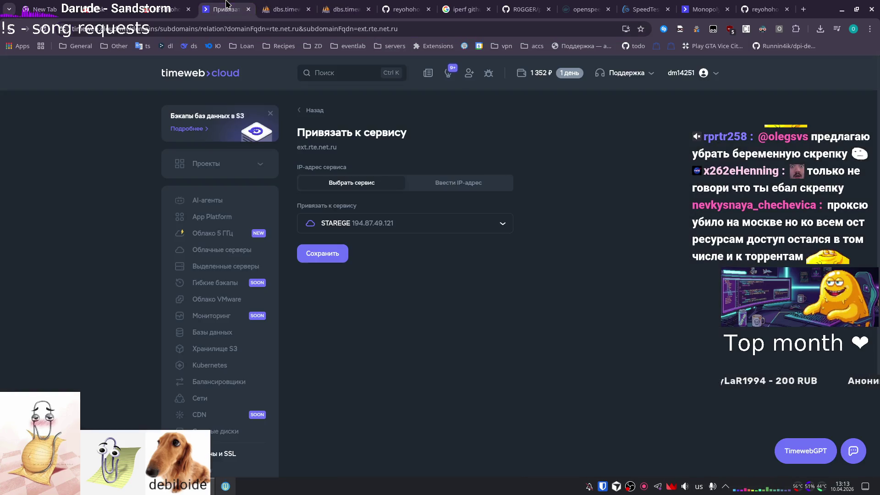
Open the Облачные серверы list in a new tab and check the STAREGE server.
middle_click(244, 255)
click(280, 10)
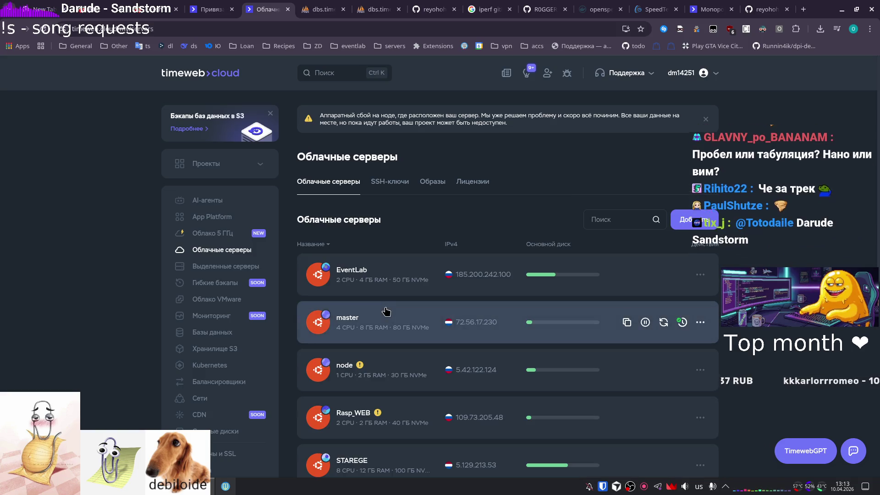
scroll(385, 311, down, 5)
scroll(414, 287, up, 2)
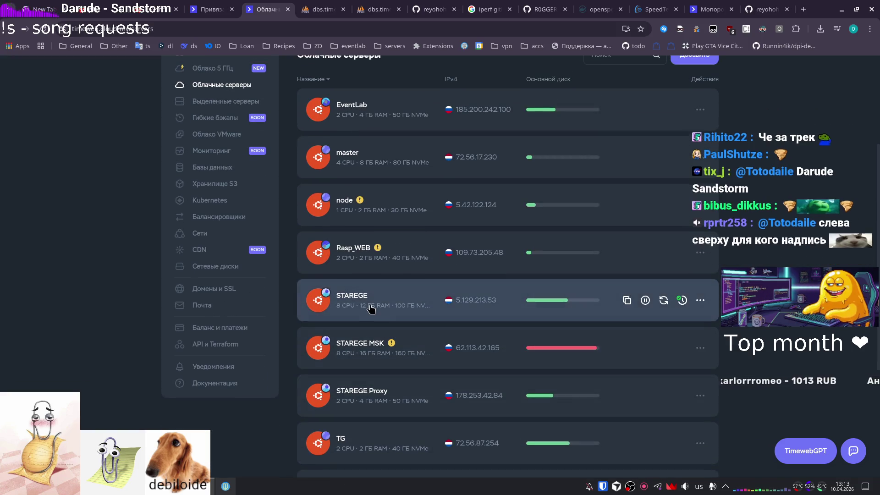
click(370, 311)
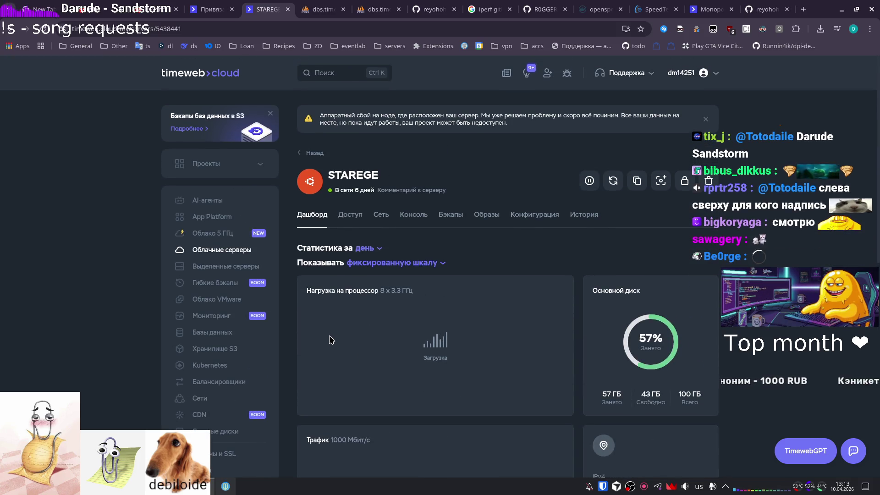
scroll(330, 339, down, 3)
scroll(330, 339, up, 3)
key(alt+Left)
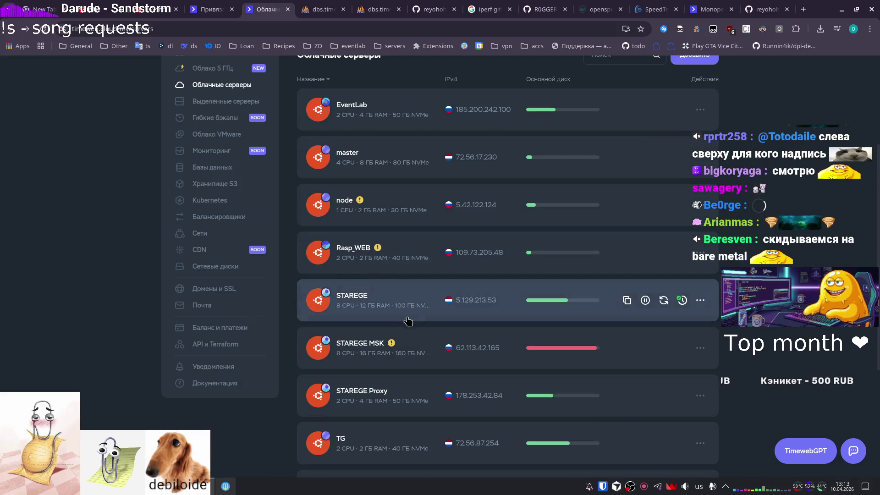
Open the STAREGE MSK server and view its configuration: Cloud MSK 160, 16 GB RAM, 160 GB NVMe.
click(416, 337)
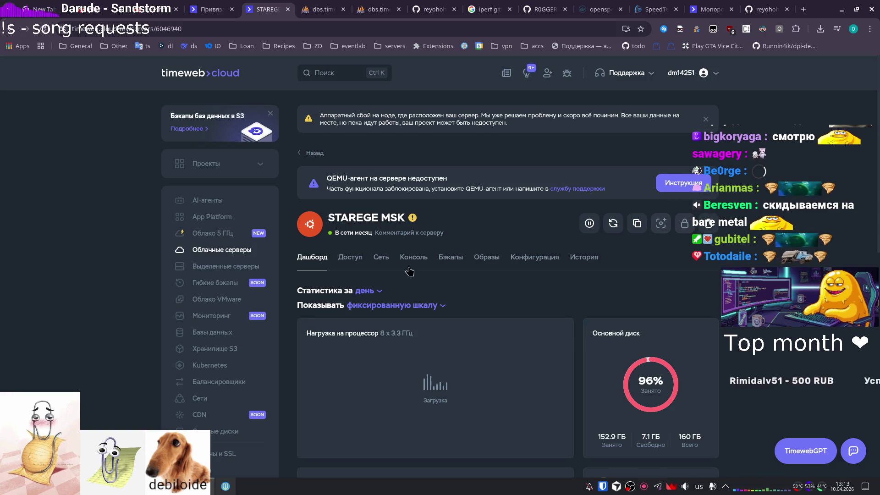
mouse_move(408, 219)
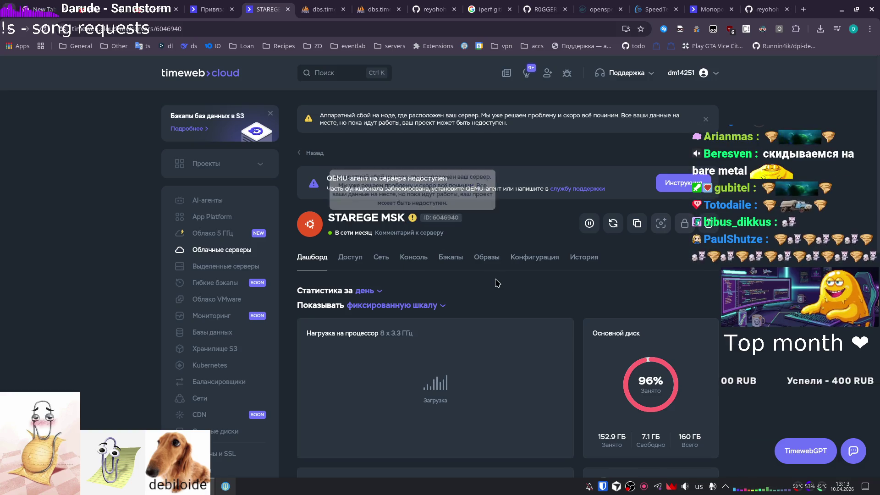
scroll(498, 283, down, 3)
scroll(499, 288, down, 5)
scroll(490, 290, up, 9)
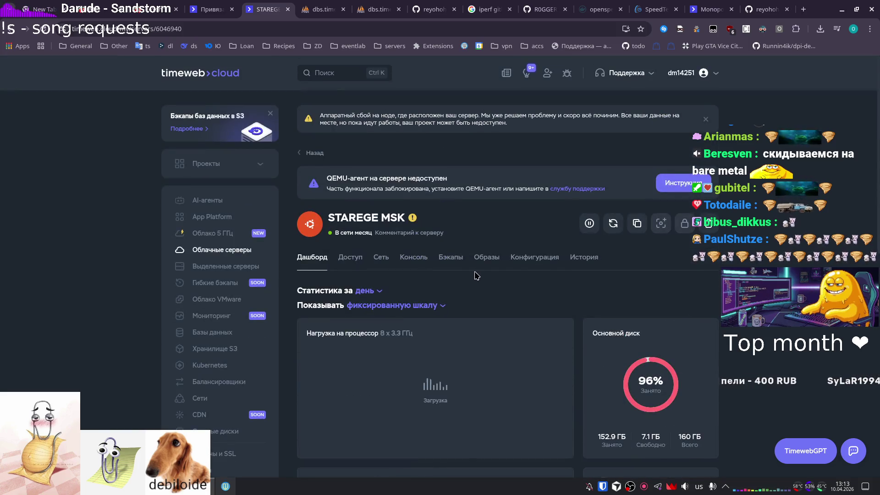
click(517, 260)
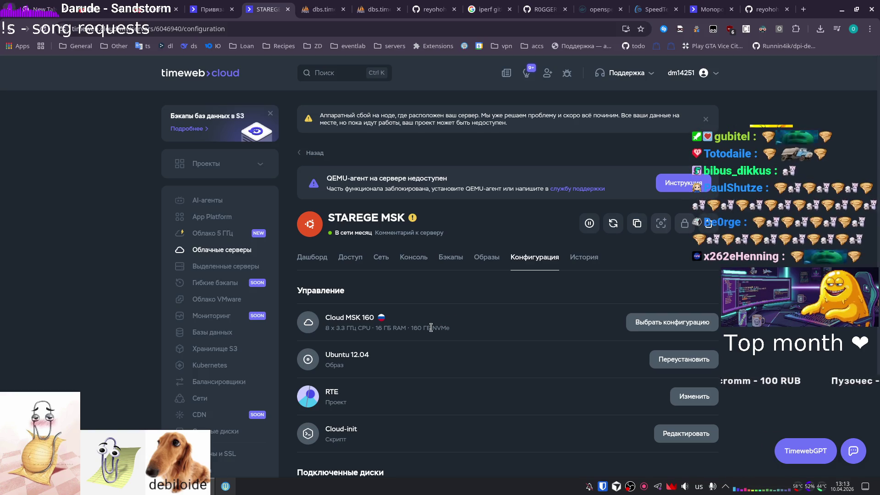
click(308, 259)
scroll(410, 346, down, 10)
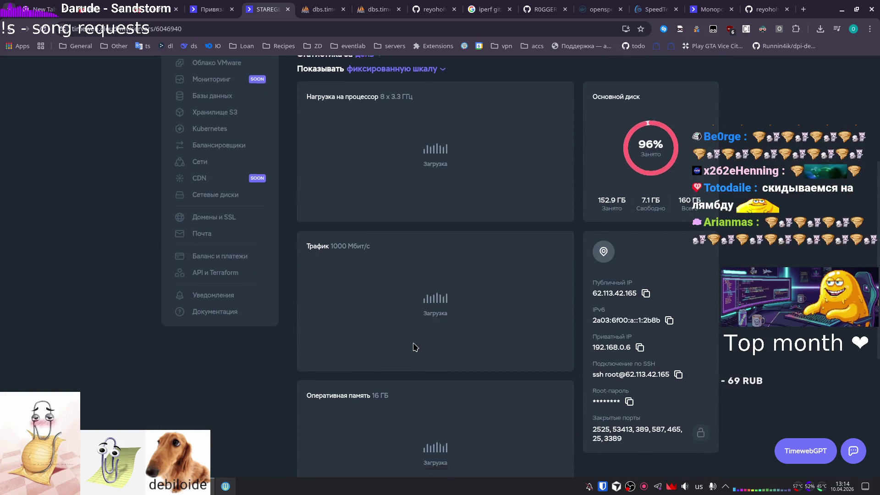
scroll(409, 346, down, 1)
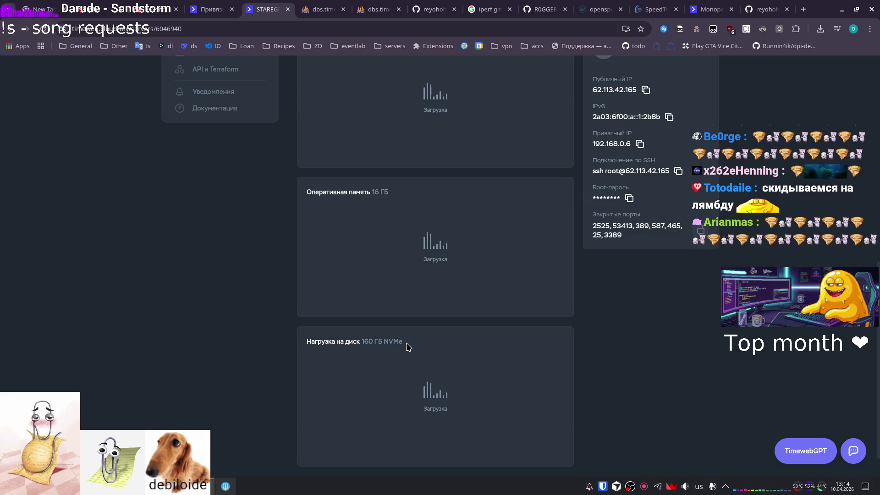
scroll(408, 347, up, 10)
key(alt+Left)
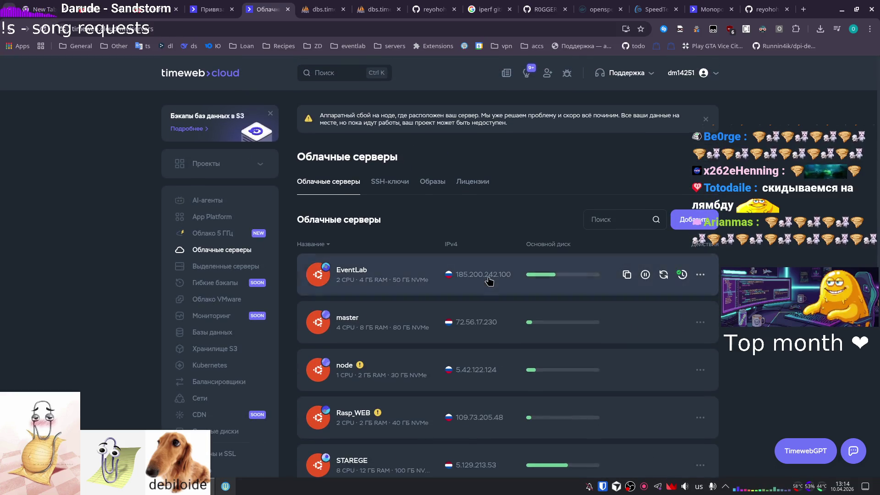
scroll(399, 349, down, 2)
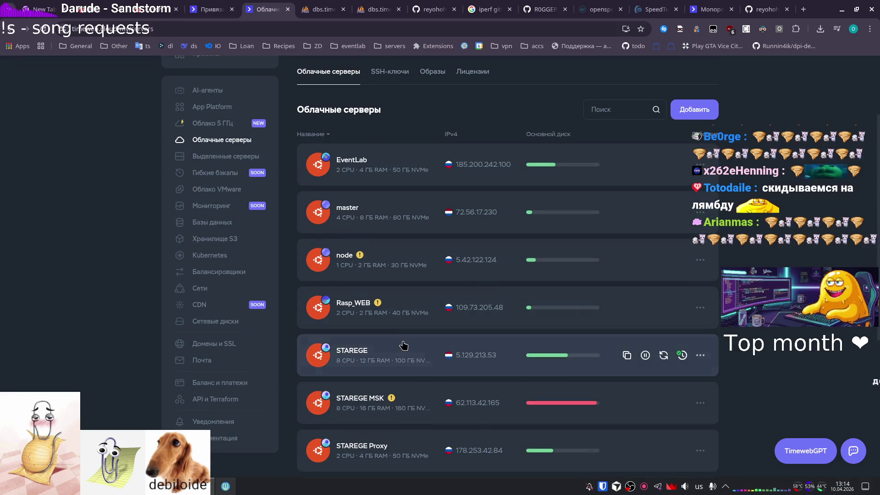
click(427, 346)
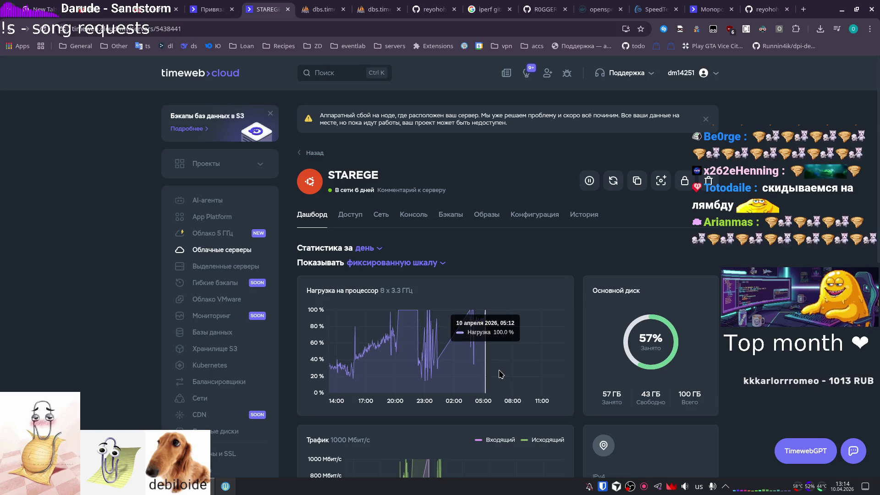
scroll(499, 373, down, 5)
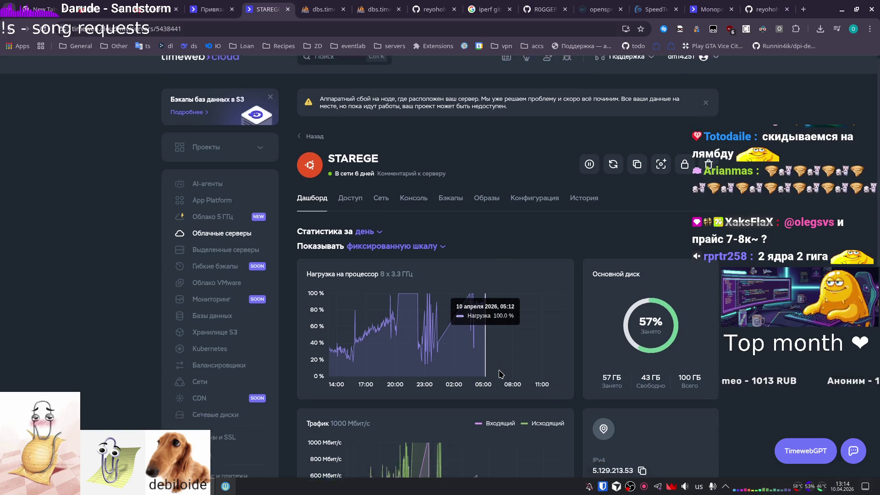
scroll(503, 282, up, 5)
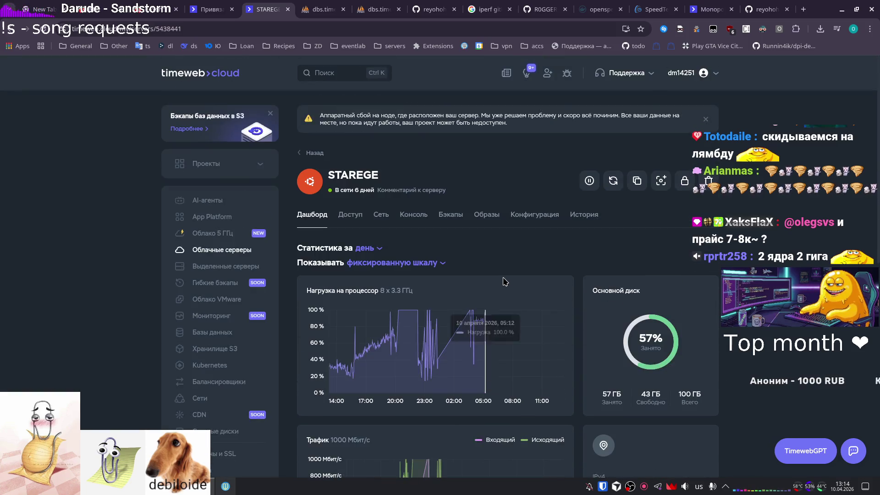
scroll(488, 369, down, 5)
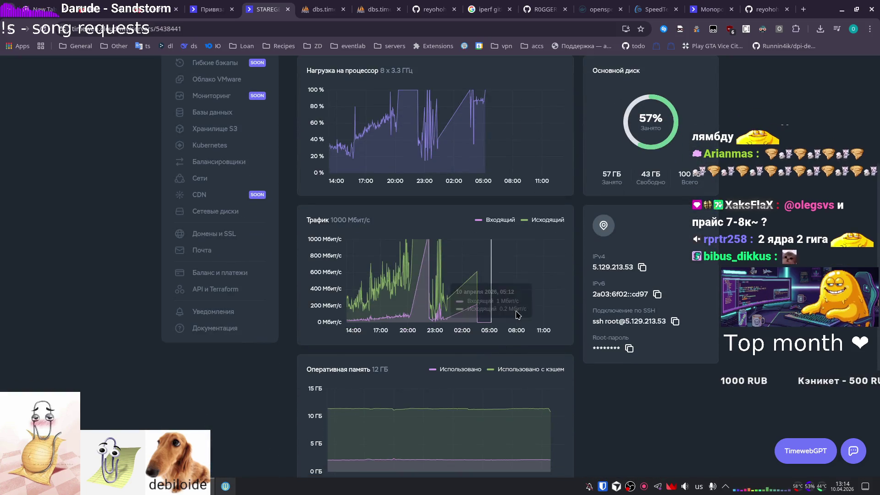
key(alt+Tab)
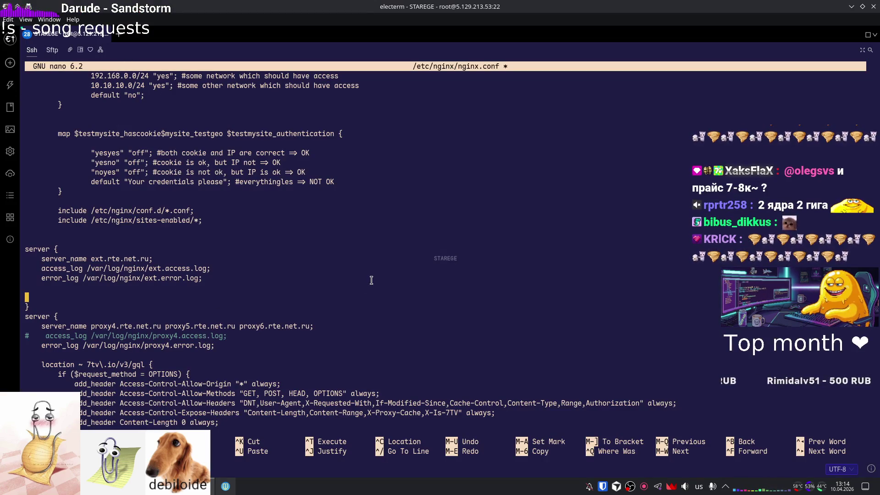
Exit nginx.conf without saving, check load in htop, then run df -h.
key(ctrl+x)
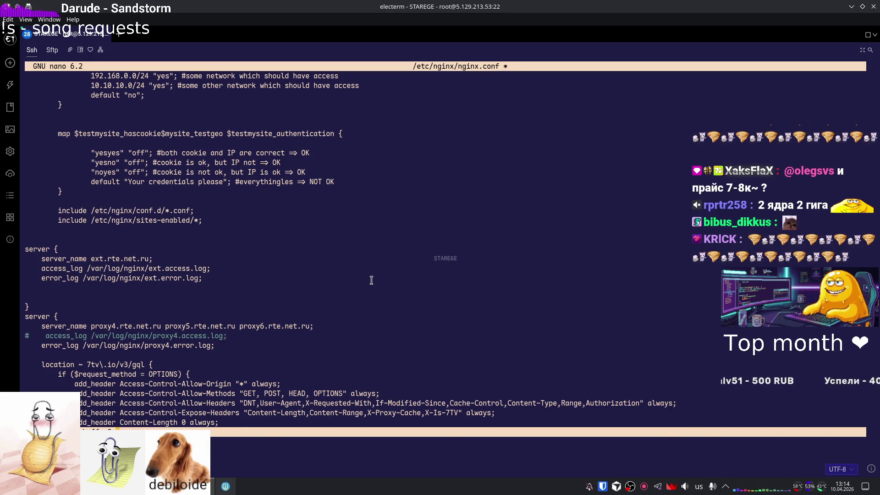
text(nhtop)
key(Return)
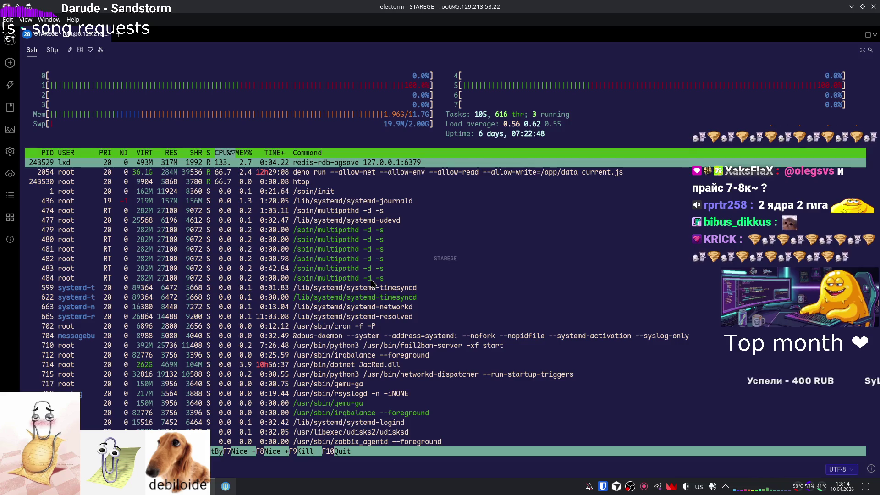
text(q)
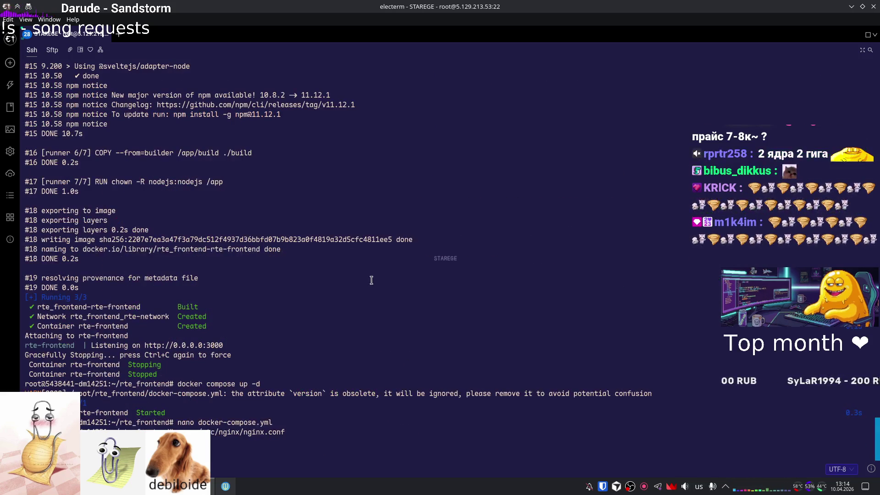
text(df -h)
key(Return)
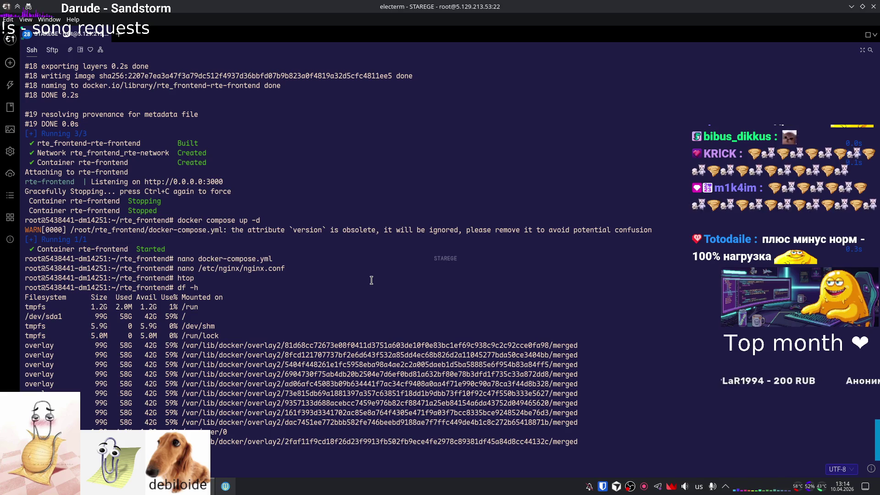
Start du -sh on /var/cache, abort it, and retarget it to /var/cache/nginx.
text(du -sh /var/)
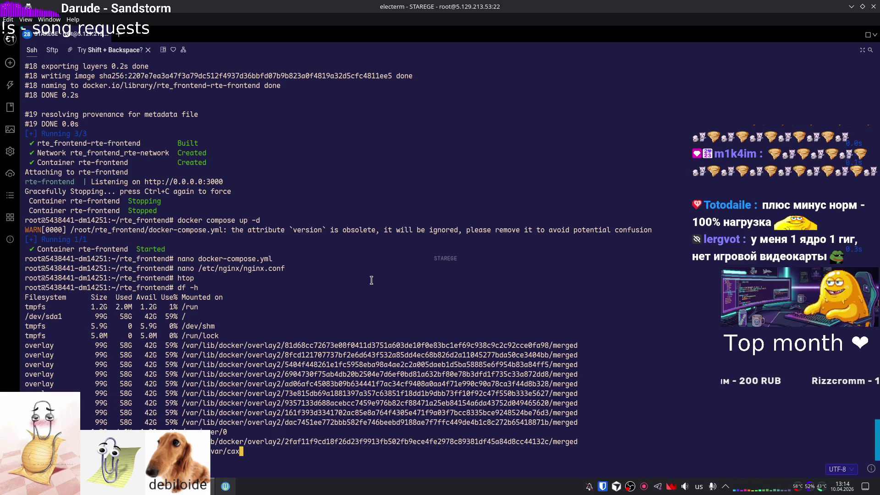
text(cache/)
key(Return)
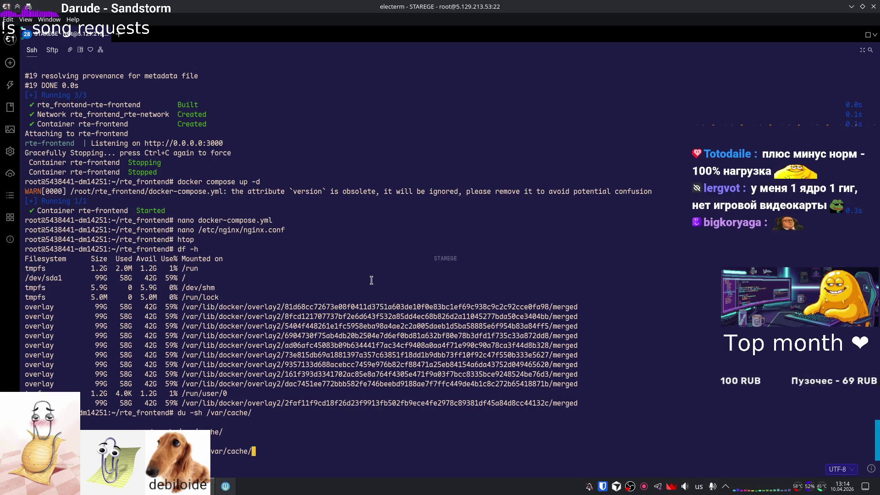
key(ctrl+c)
key(Up)
text(nginx)
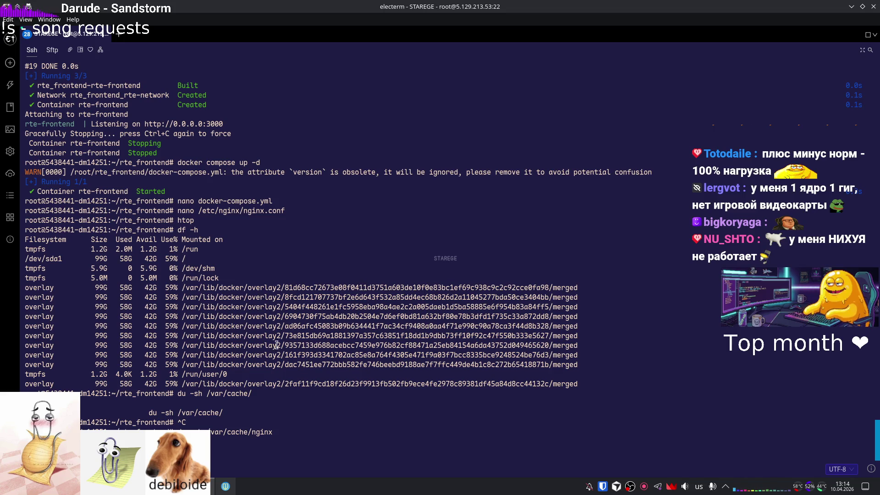
key(alt+Tab)
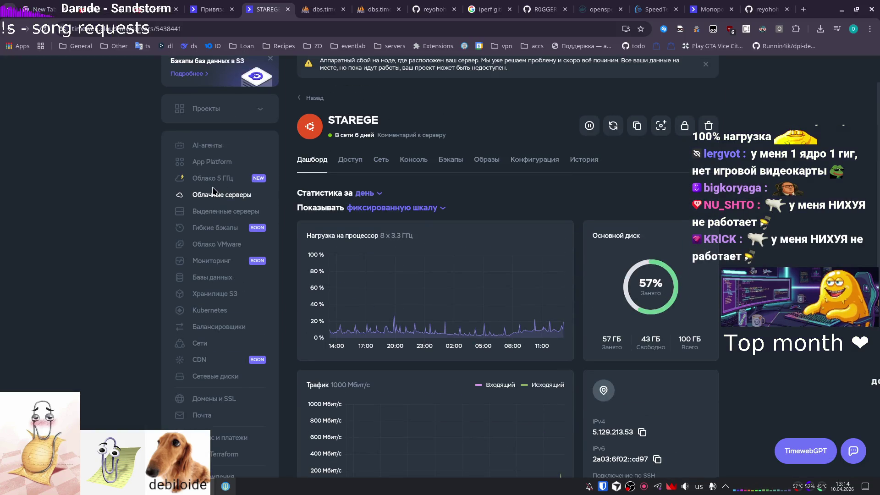
Open the STAREGE MSK dashboard from the cloud servers list and reload it.
click(206, 196)
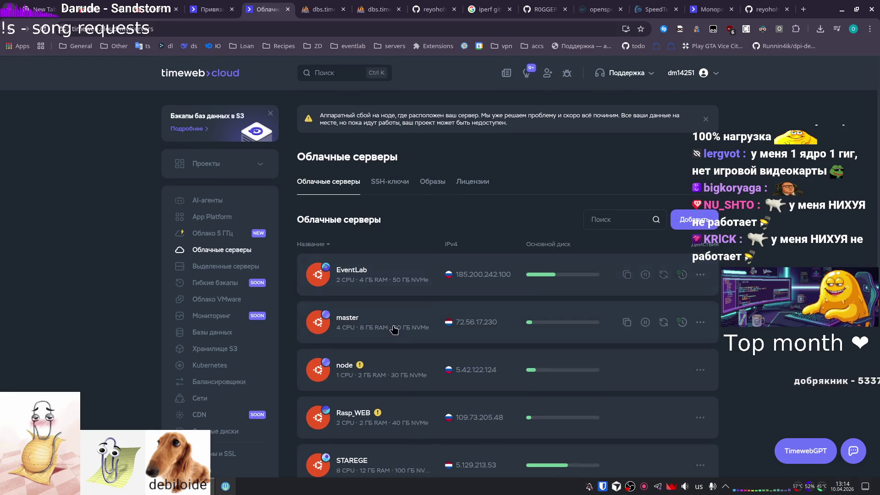
scroll(399, 334, down, 3)
click(404, 344)
scroll(426, 343, down, 2)
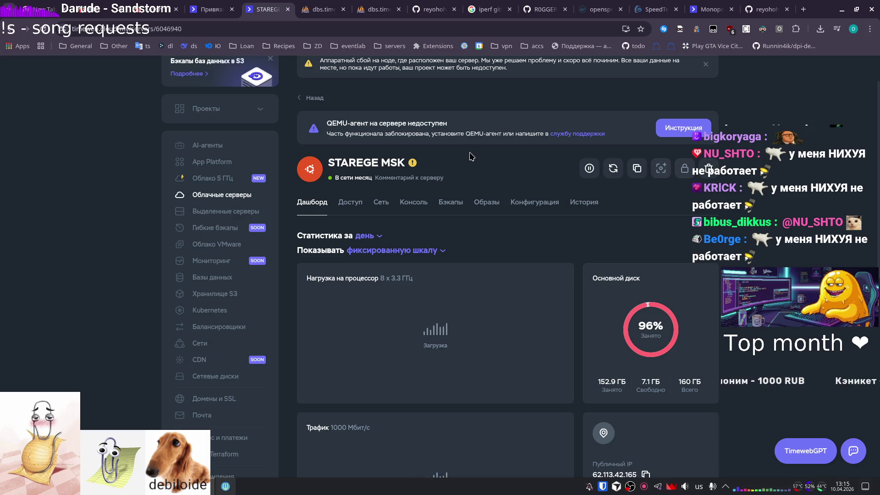
scroll(391, 121, up, 2)
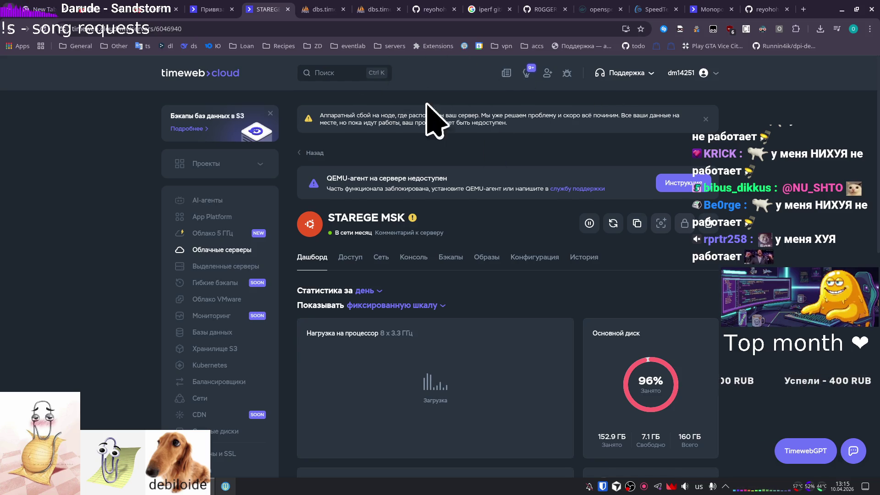
click(36, 26)
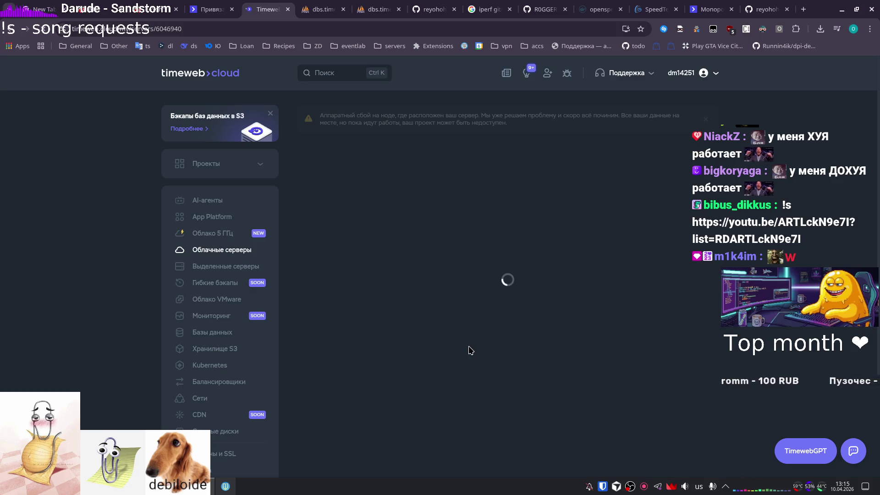
Return to the cloud servers list, open the Поддержка dropdown, then the bookmarks folder.
click(215, 249)
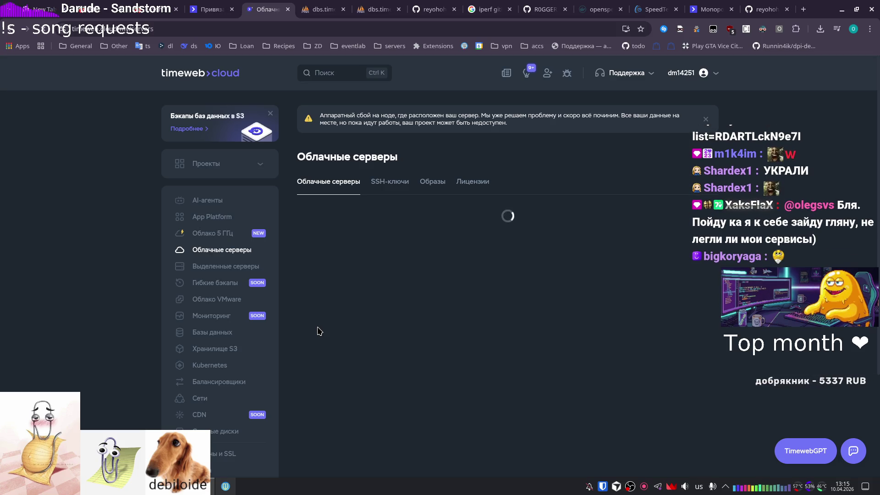
mouse_move(161, 2)
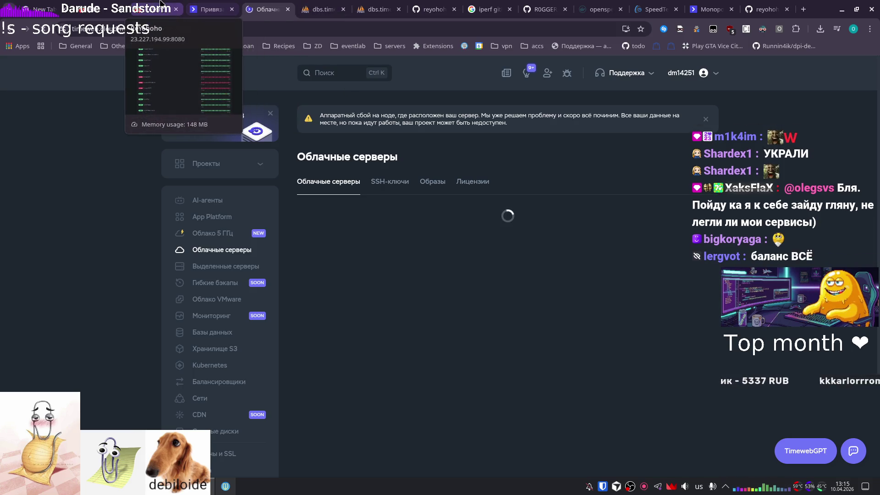
click(632, 74)
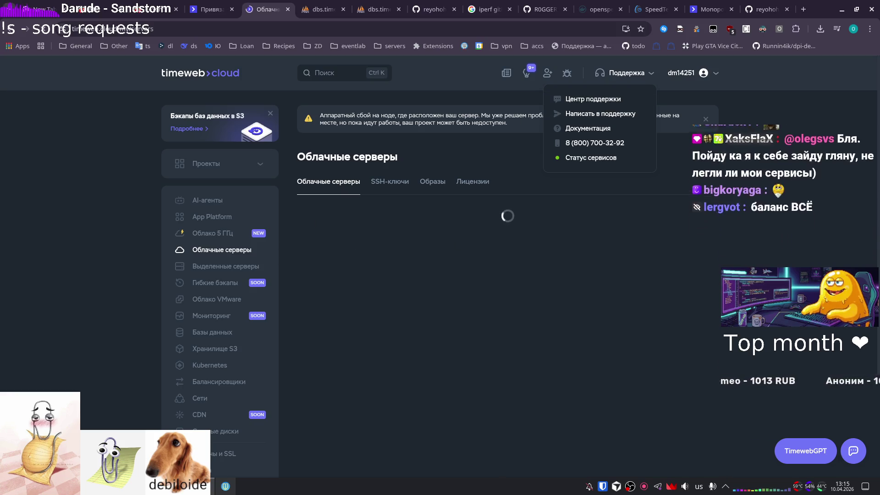
key(alt+Tab)
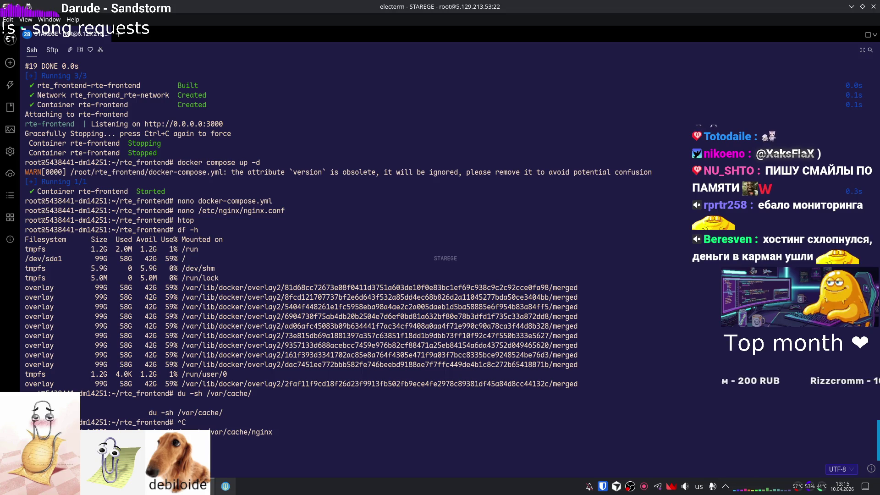
key(alt+Tab)
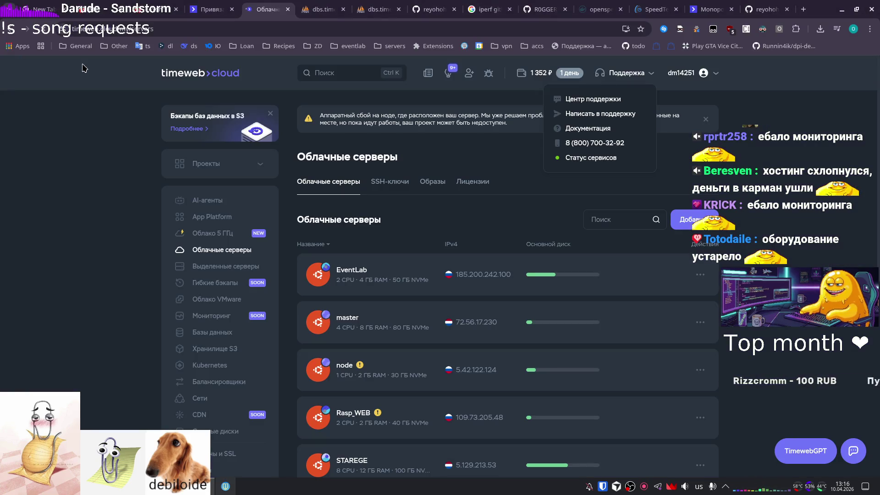
click(76, 46)
Open the Uptime status page and review monitors, with Starege MSK and RTE website near 35%.
click(115, 111)
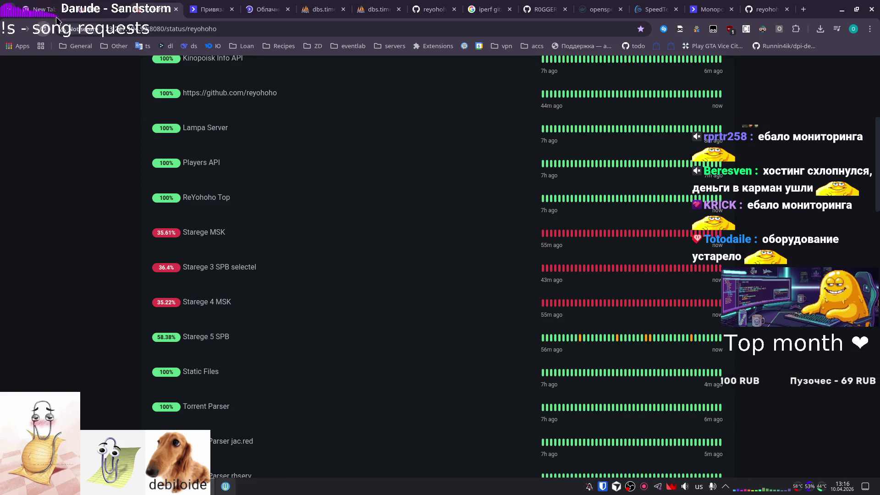
key(ctrl+shift+Tab)
key(ctrl+Tab)
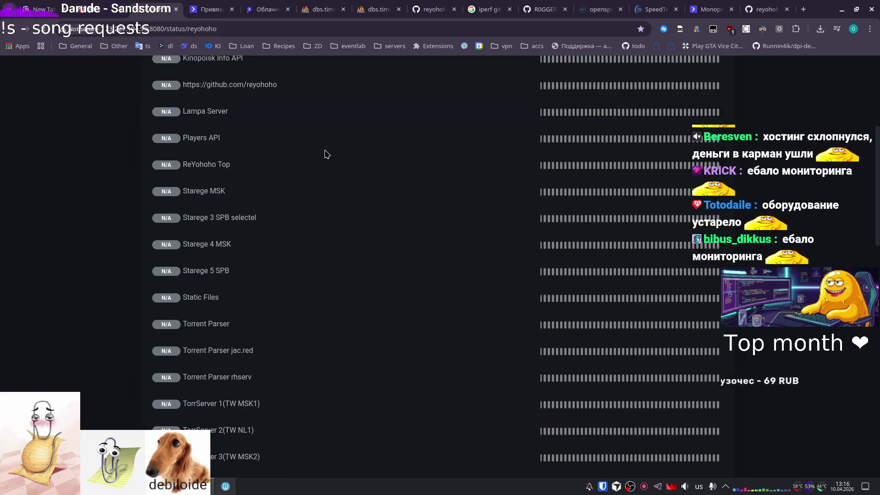
scroll(345, 172, down, 3)
scroll(347, 173, up, 5)
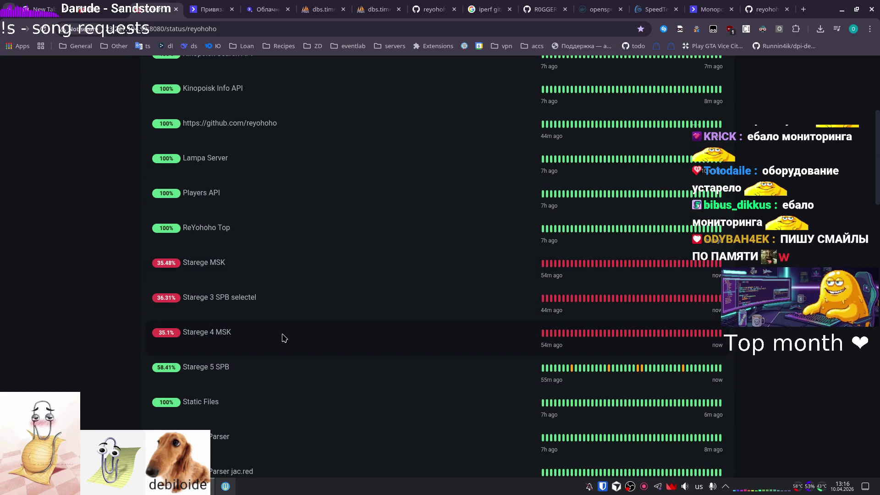
scroll(281, 344, up, 5)
scroll(281, 336, down, 20)
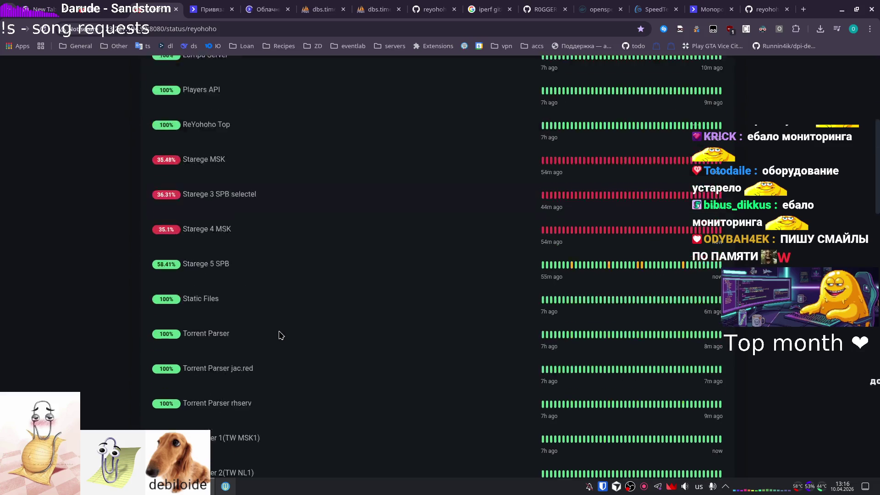
scroll(277, 324, up, 6)
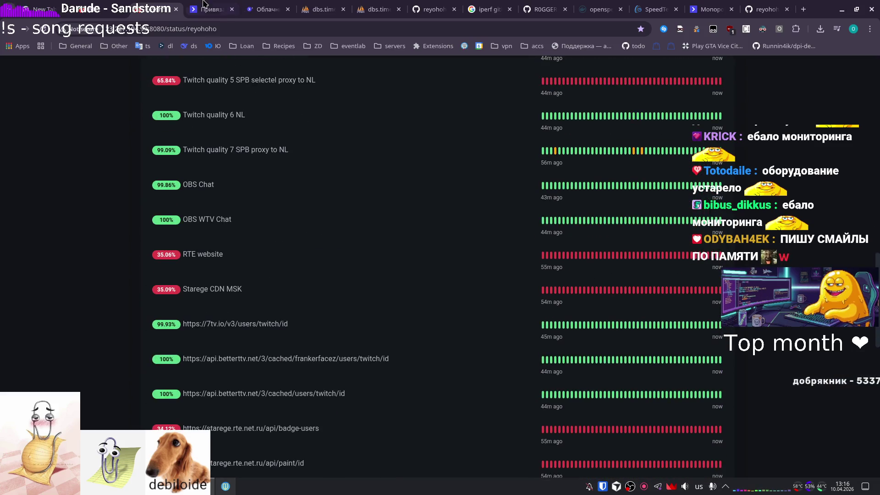
Close the status page and Timeweb cloud servers tabs.
click(232, 9)
middle_click(149, 3)
middle_click(149, 2)
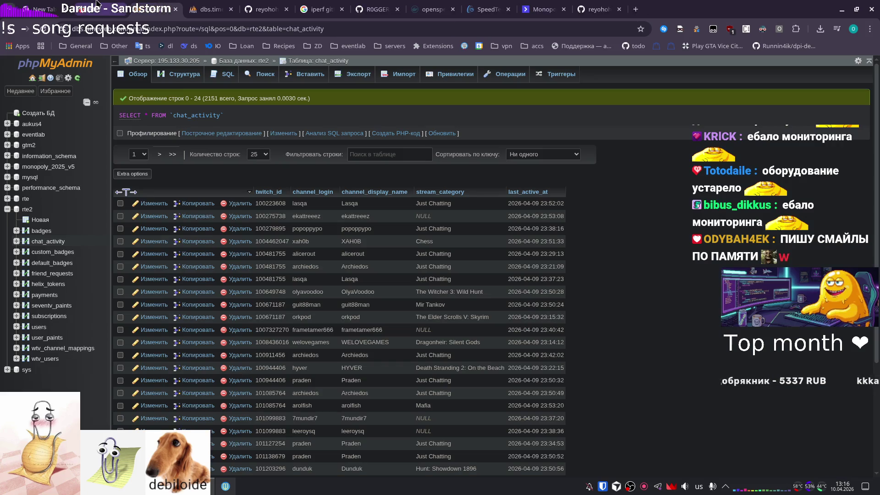
Look over the rte2 tables in phpMyAdmin, then switch to the rte_frontend GitHub tab.
click(754, 9)
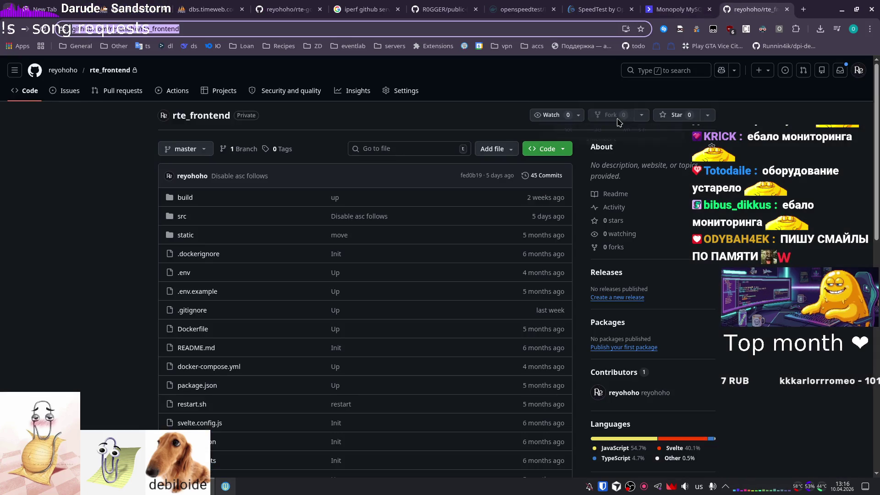
click(288, 5)
click(208, 9)
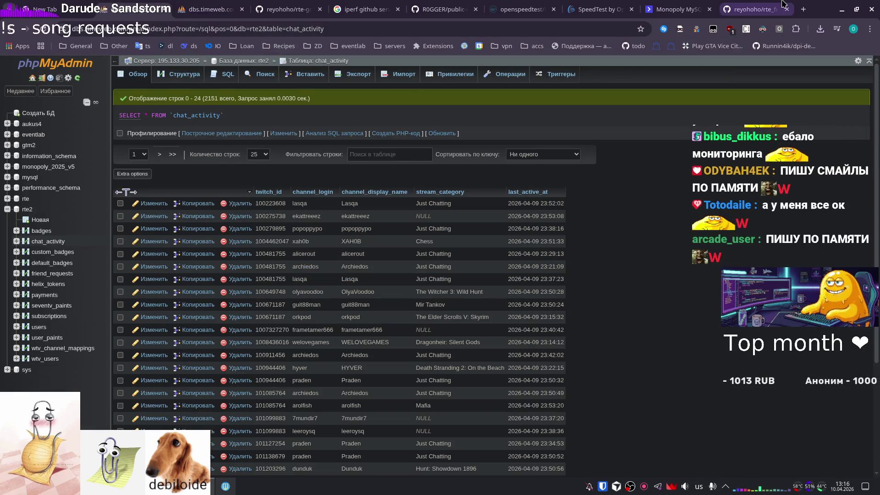
click(754, 9)
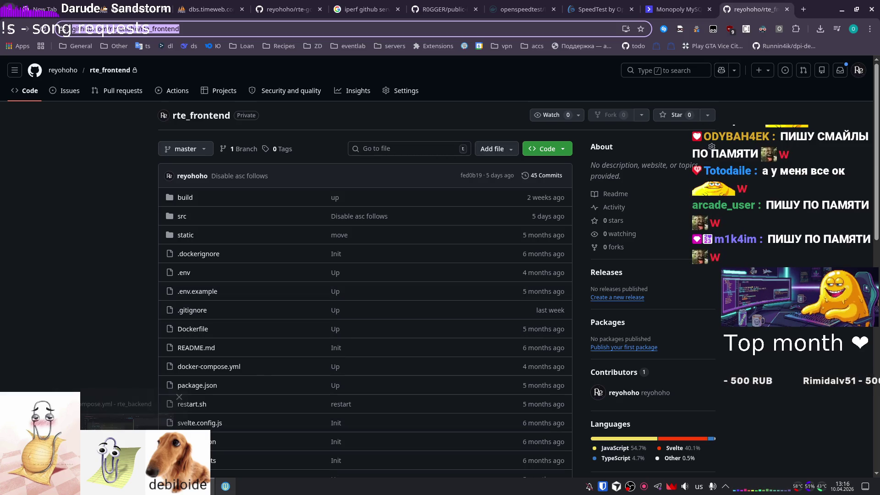
Glance at docker-compose.yml in Cursor, then return to Chrome with a new tab.
key(alt+Tab)
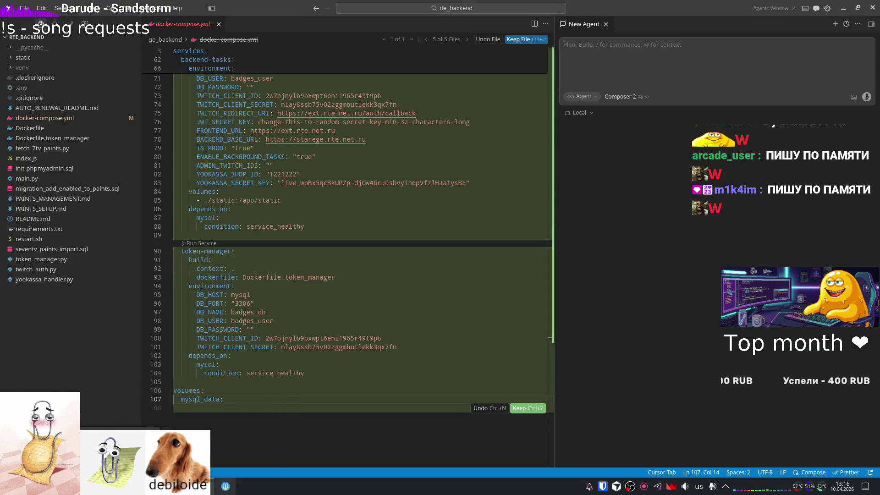
mouse_move(119, 486)
click(181, 404)
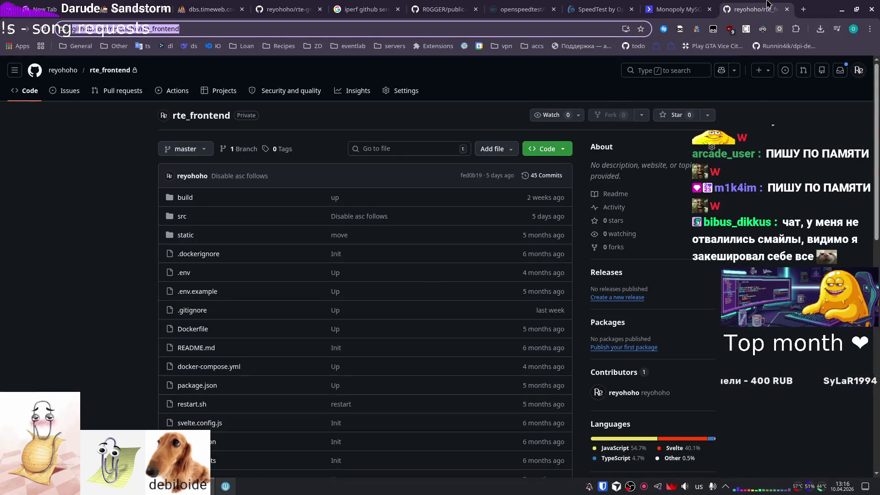
click(803, 9)
Load the channel's twitch.tv popout chat with DevTools showing network requests.
text(popo)
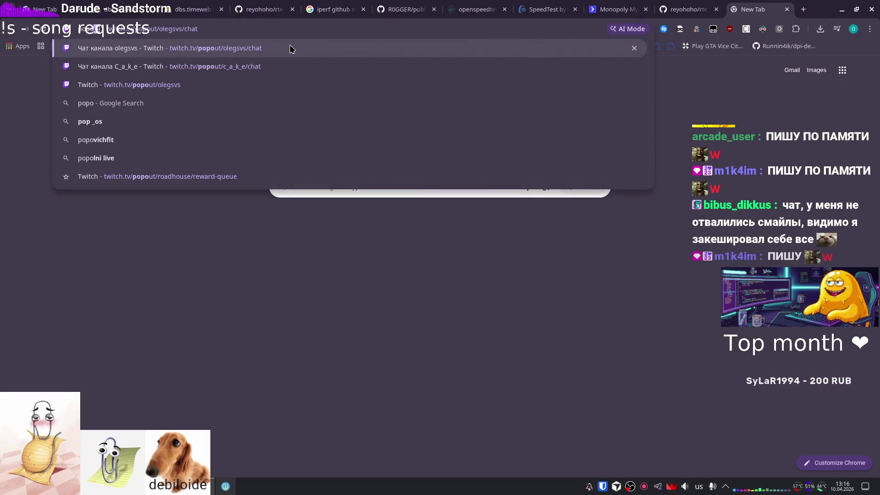
click(289, 47)
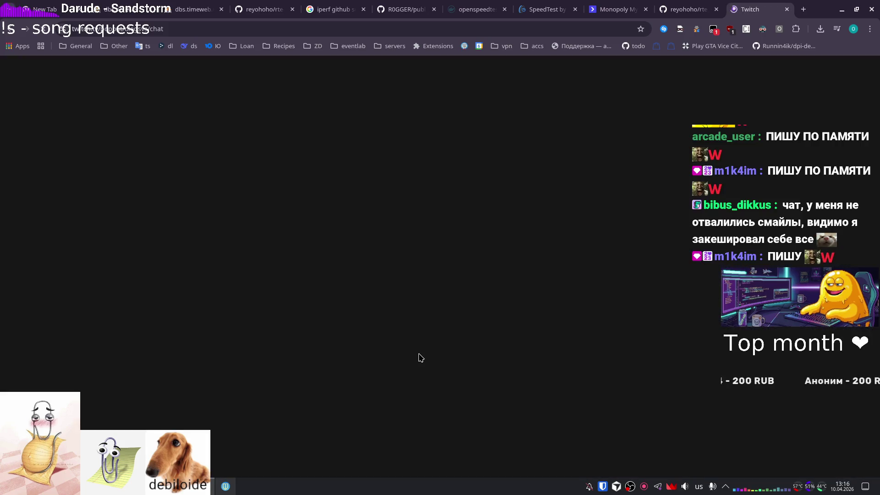
key(F12)
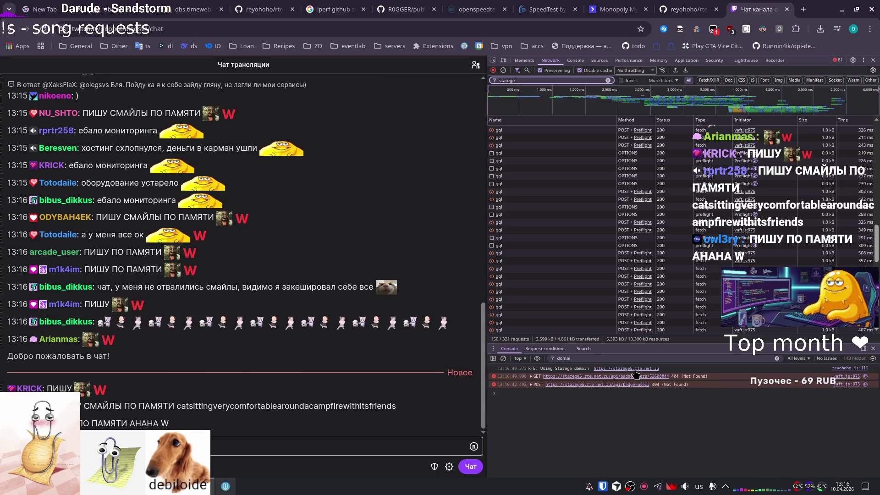
Browse the channel's emote picker, including its 7TV emotes.
click(474, 447)
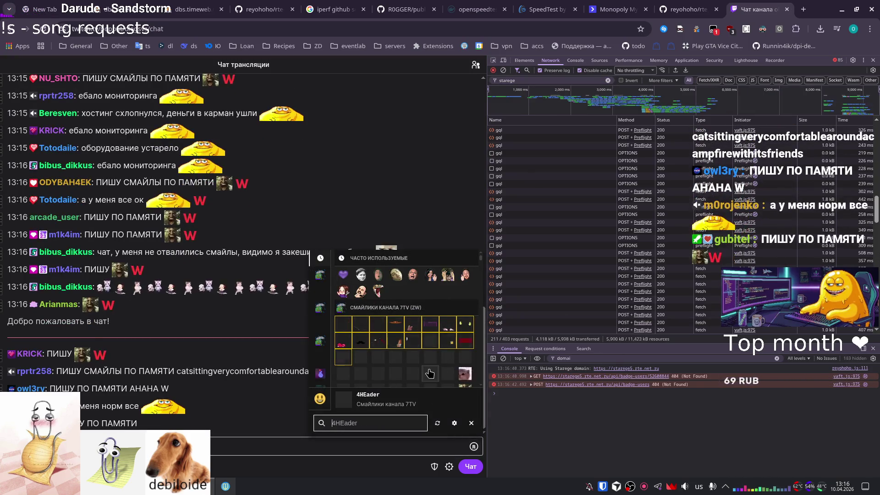
scroll(413, 334, down, 1)
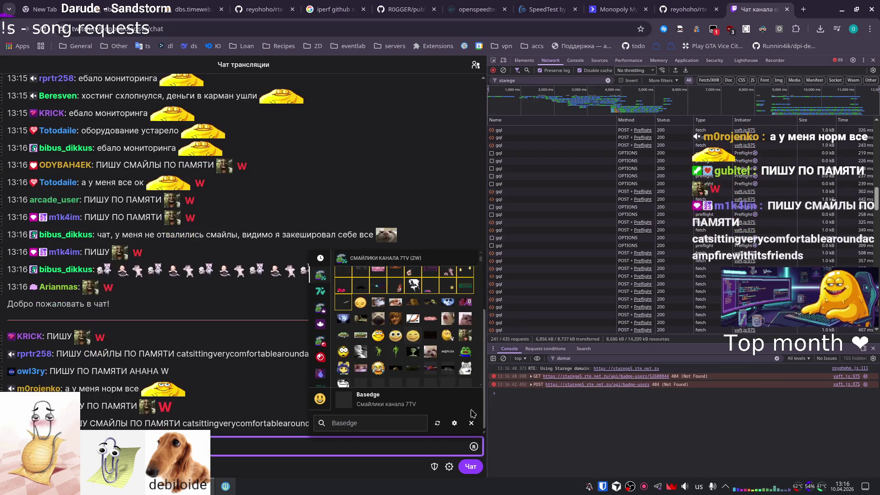
click(456, 446)
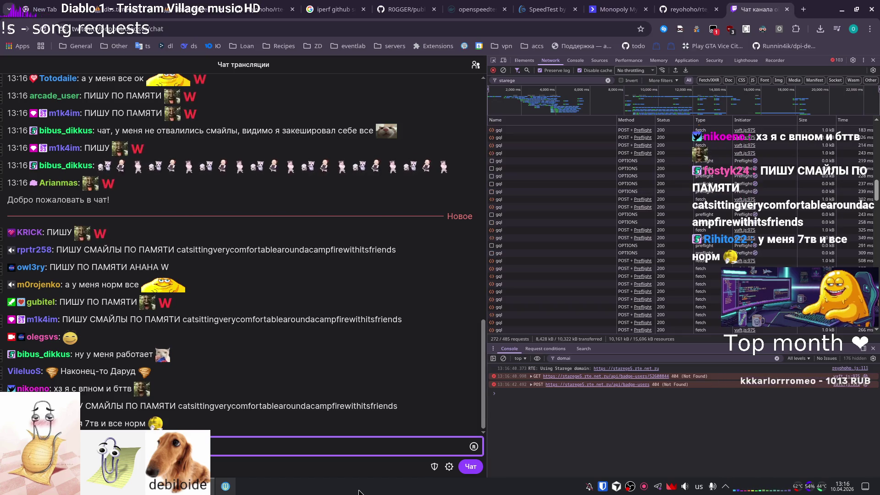
click(474, 445)
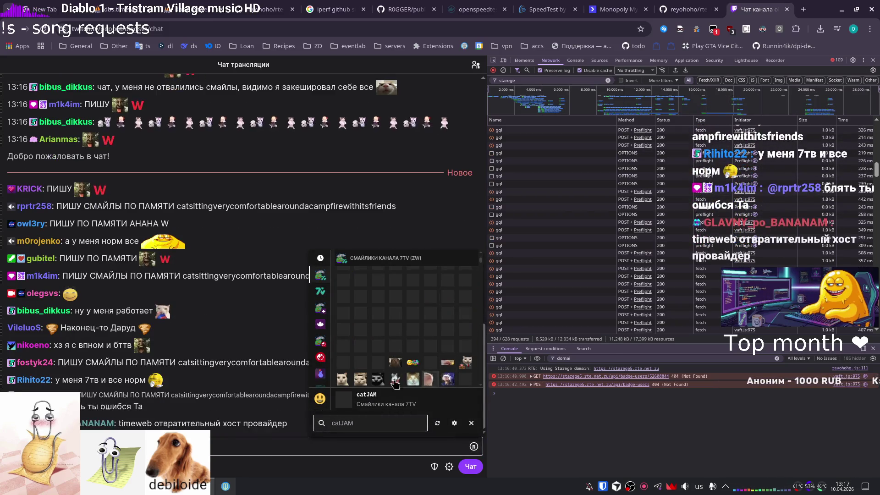
click(394, 379)
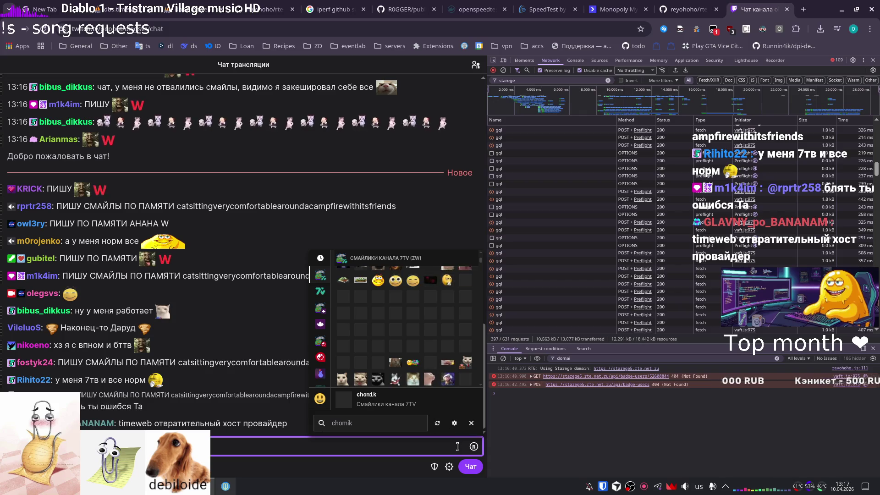
click(444, 439)
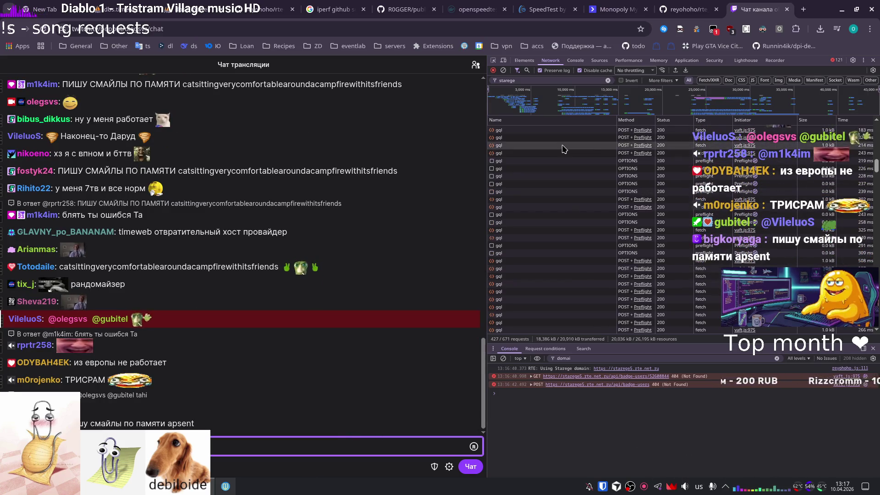
Inspect the headers of one 1x.webp emote image request in the network list.
scroll(585, 151, down, 5)
scroll(544, 159, down, 5)
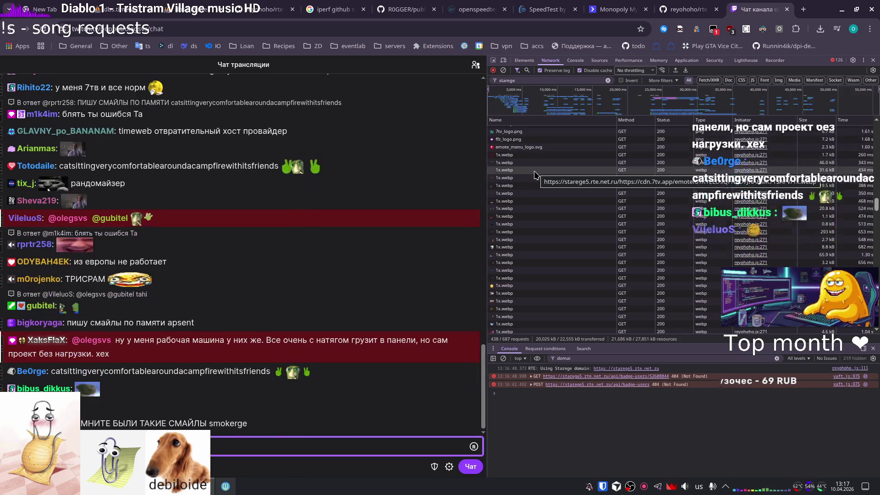
mouse_move(325, 342)
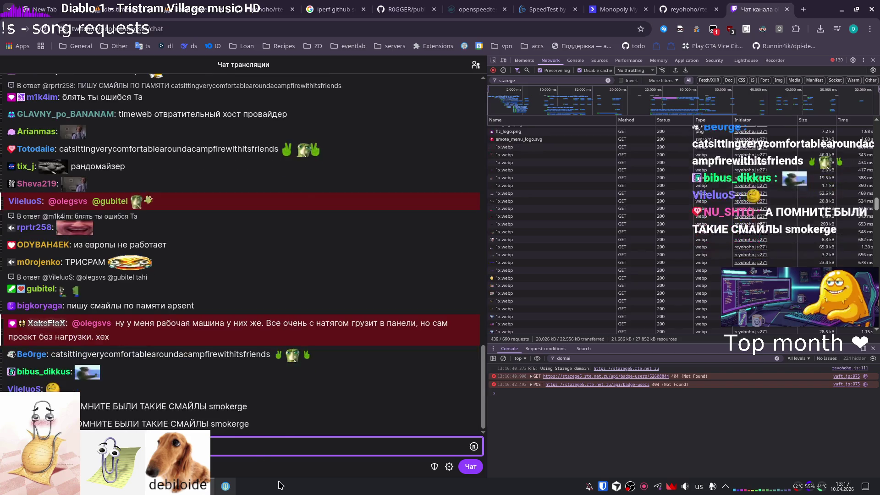
click(529, 317)
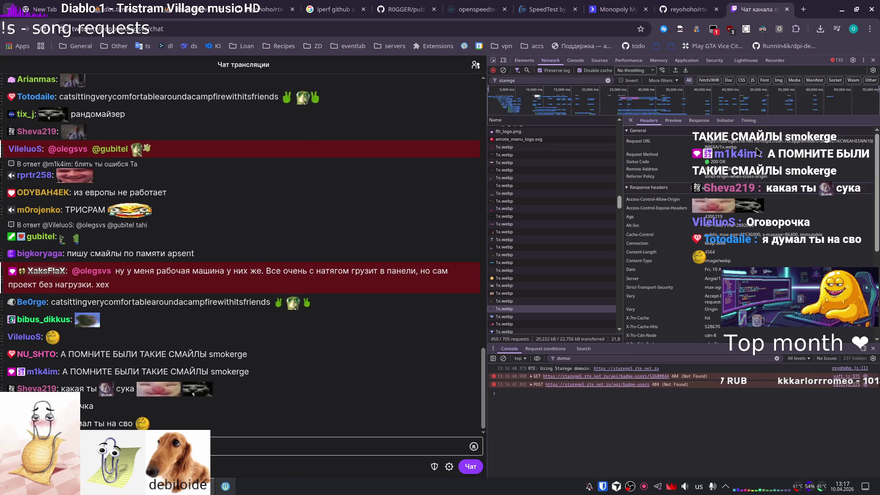
Ban a chatter via their chat message, then bring Telegram's community chat forward.
click(236, 447)
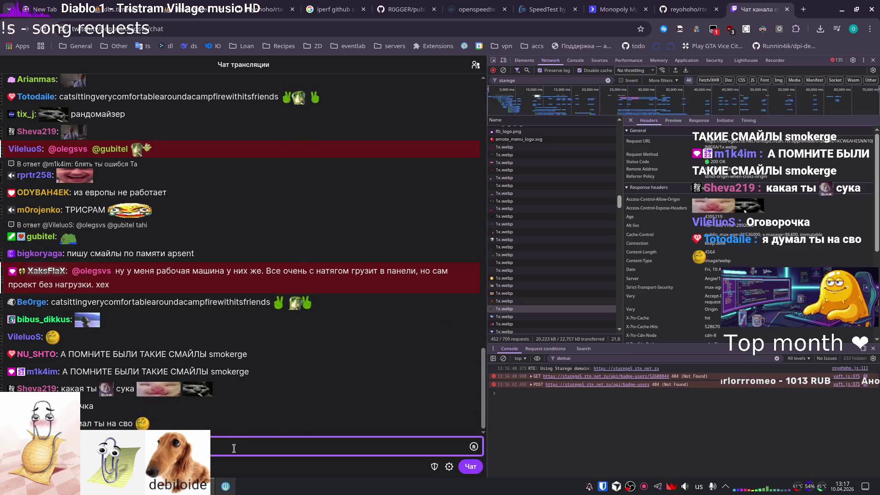
click(256, 437)
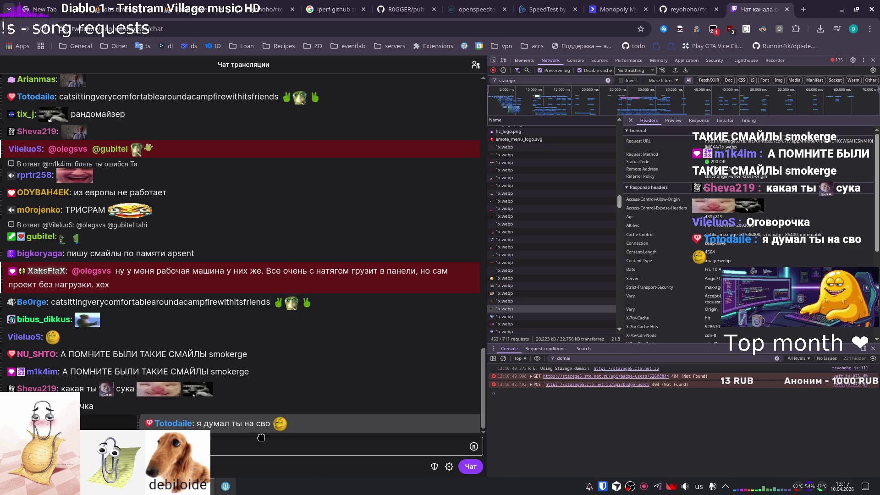
drag(262, 438, 262, 438)
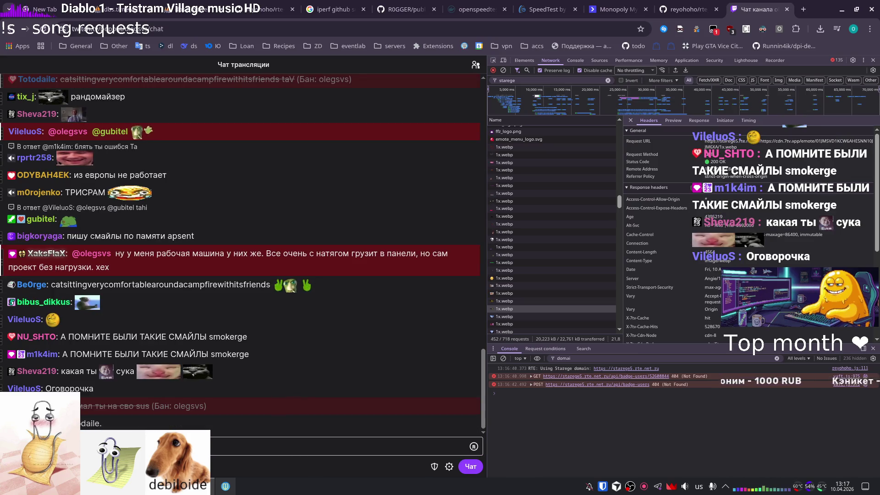
key(alt+Tab)
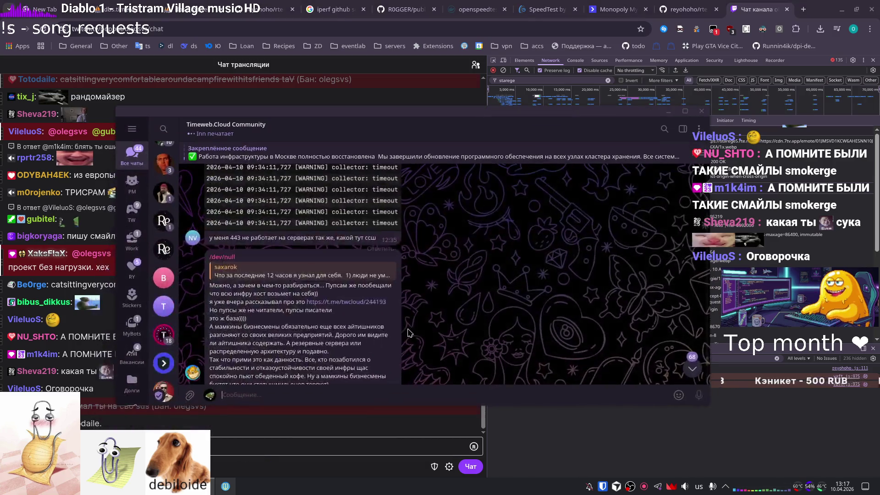
Scroll through the Timeweb.Cloud Community outage discussion and resume at the newest messages.
scroll(415, 328, down, 5)
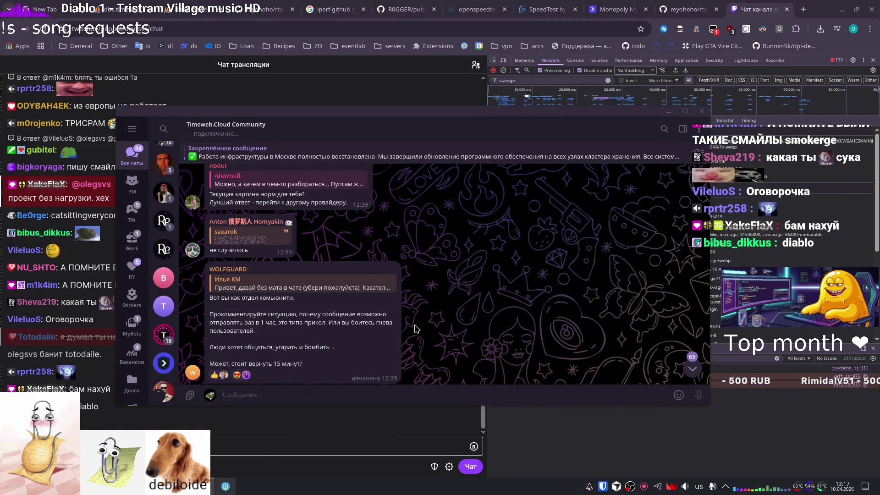
scroll(414, 330, down, 2)
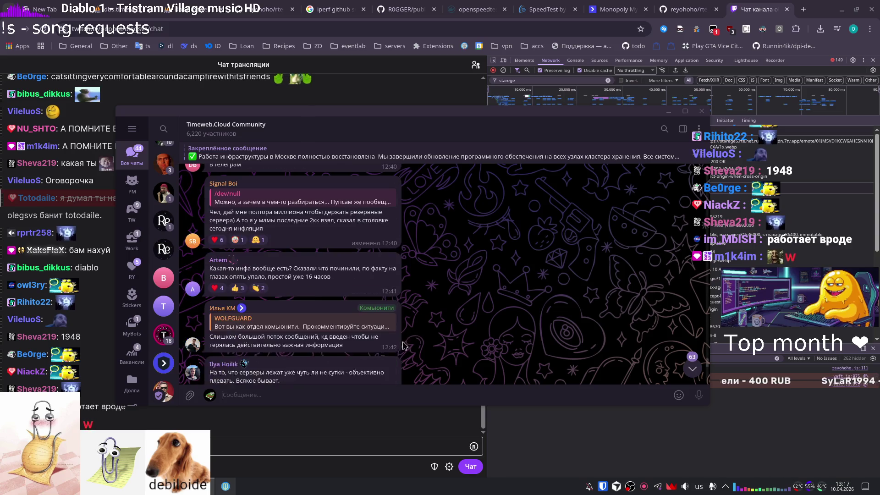
scroll(412, 335, down, 6)
scroll(408, 335, down, 4)
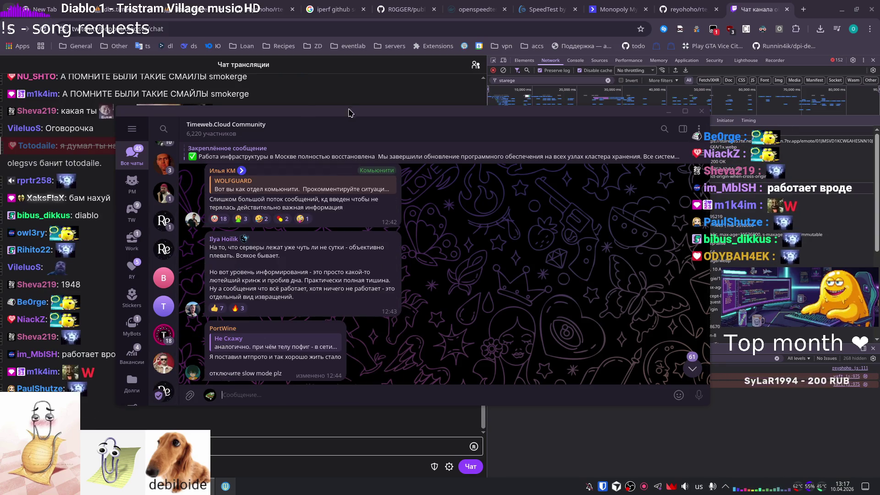
drag(348, 112, 350, 67)
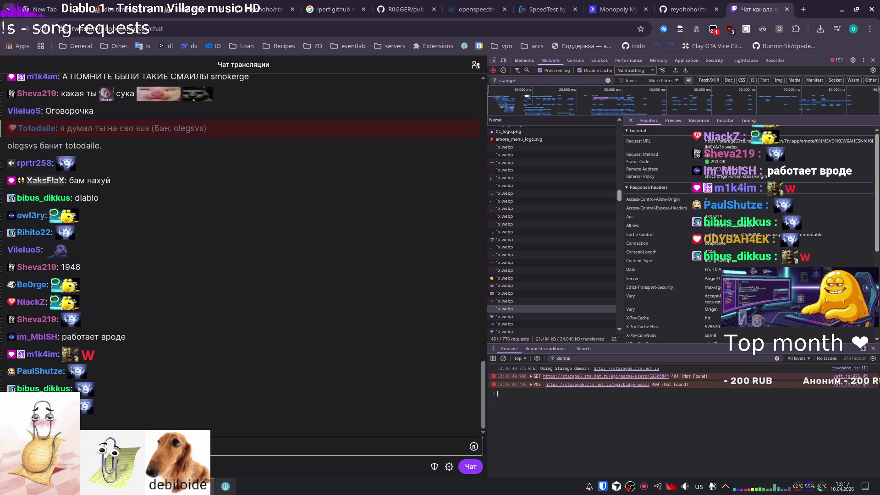
scroll(77, 329, up, 4)
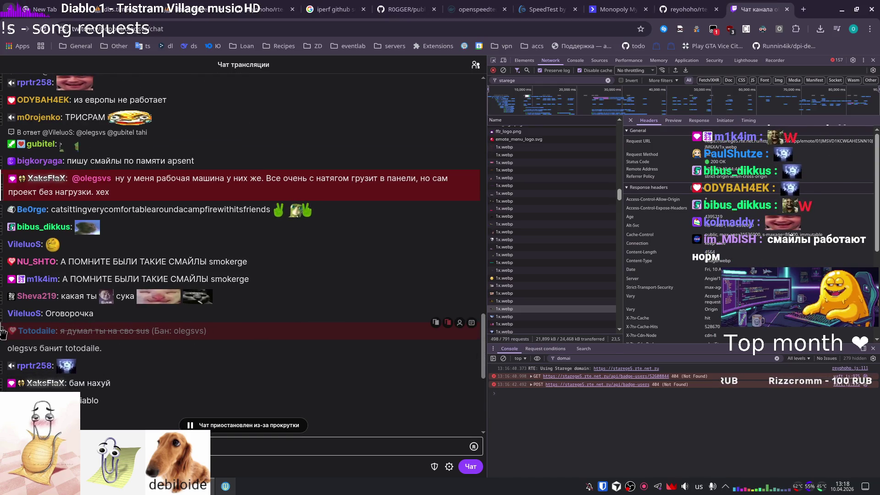
click(311, 428)
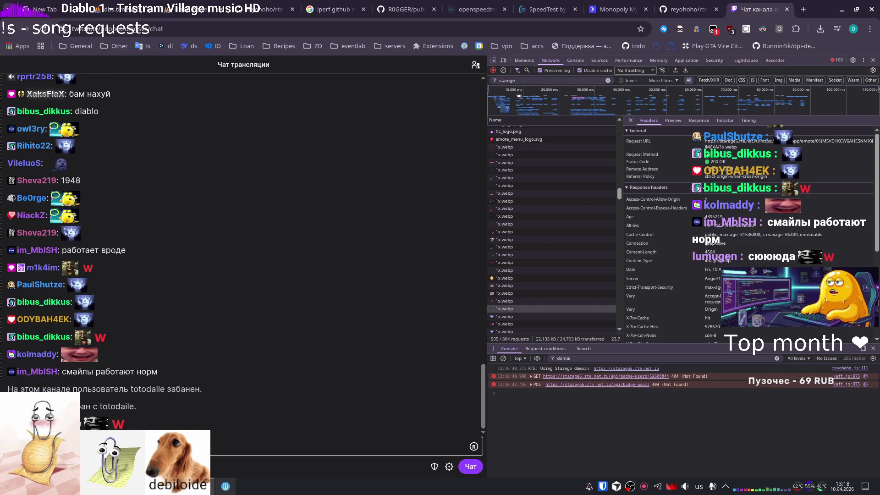
Return to the Telegram community chat and jump to its latest messages.
key(alt+Tab)
key(alt+Tab)
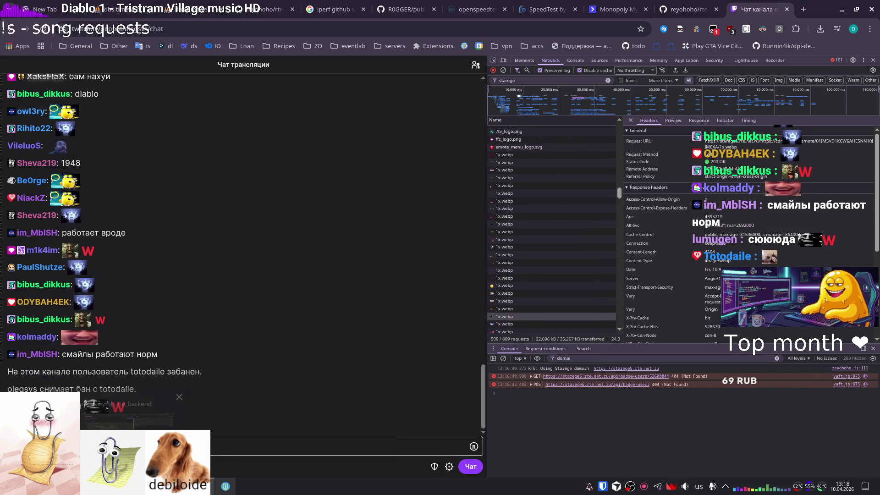
key(alt+Tab)
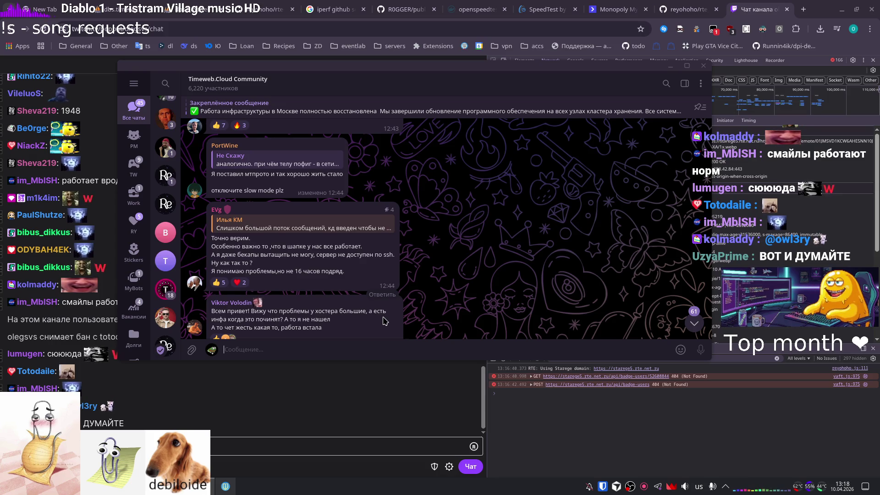
scroll(383, 321, down, 5)
scroll(402, 306, down, 5)
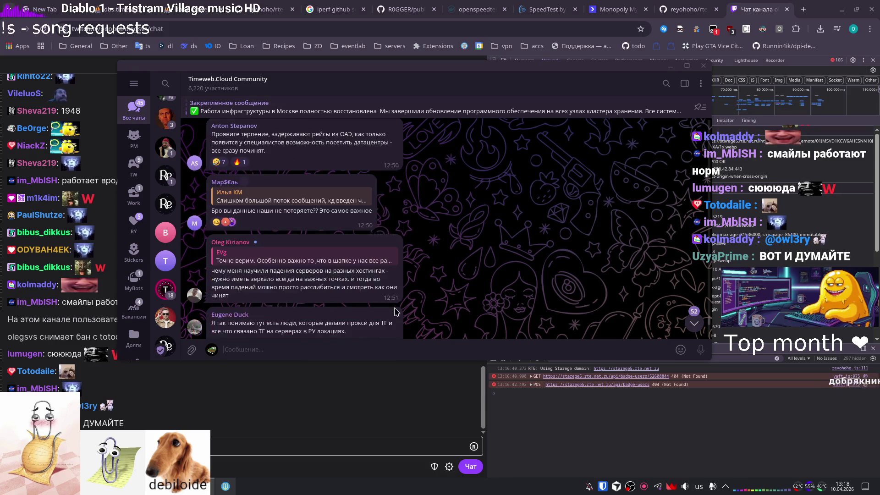
click(687, 331)
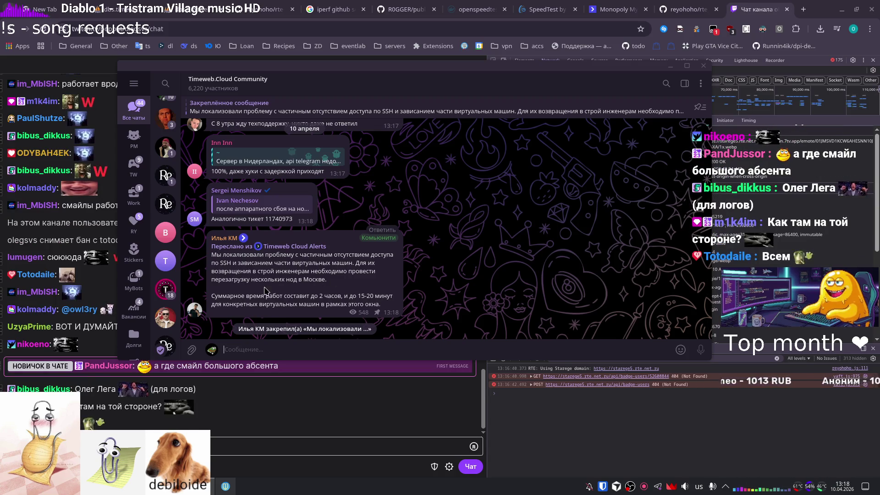
Open the Timeweb Cloud Alerts channel to read its disk subsystem outage notice.
drag(329, 292, 344, 271)
key(Escape)
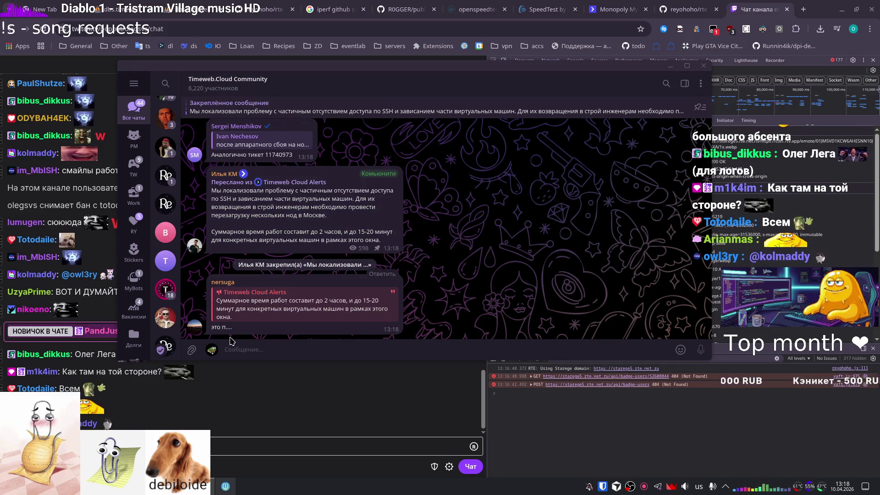
click(293, 182)
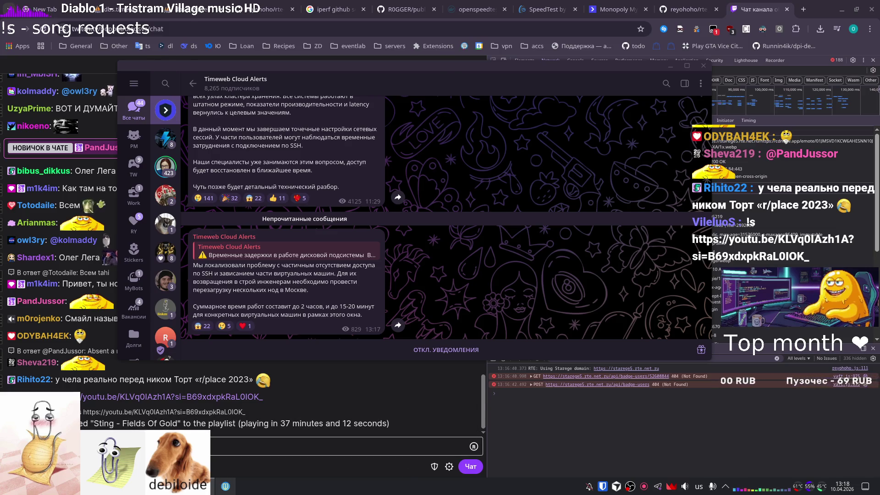
key(alt+Tab)
key(alt+Tab)
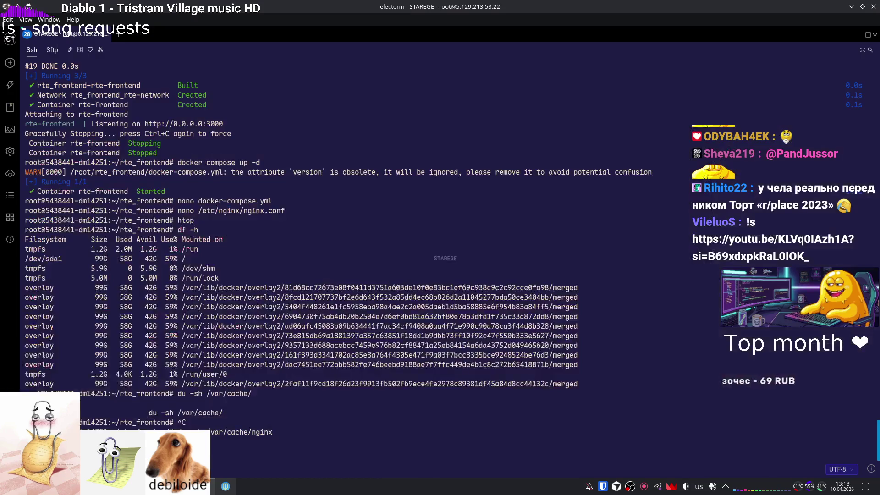
key(alt+Tab)
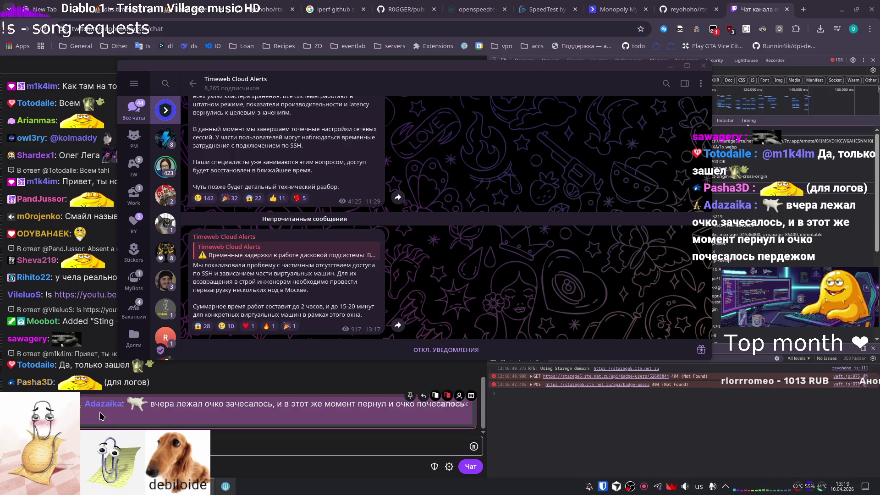
click(299, 464)
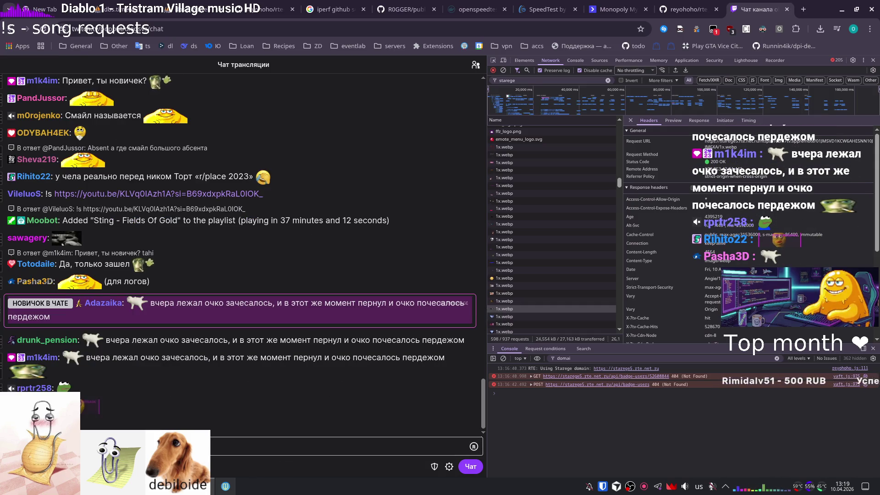
key(alt+Tab)
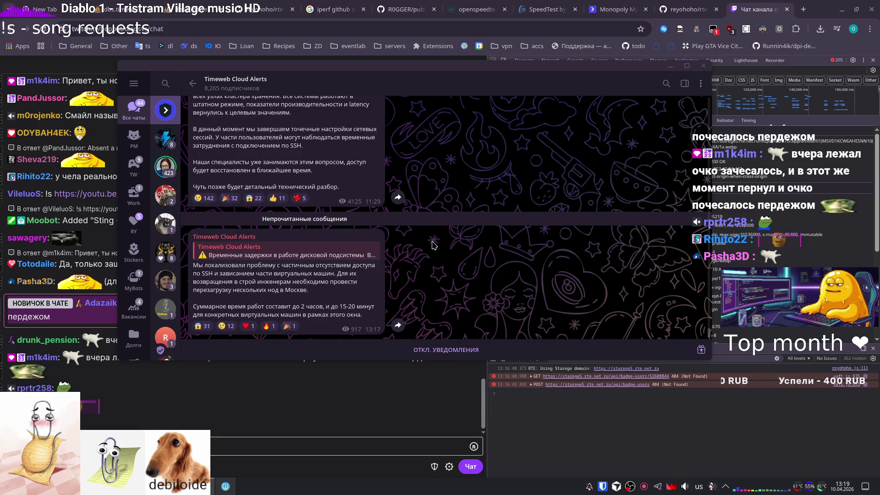
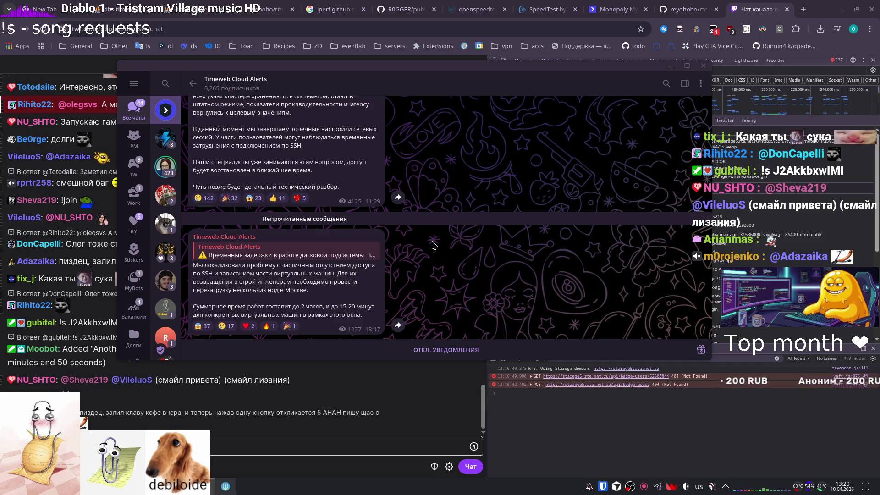
Bring the browser's Twitch stream chat back in front of the Telegram Timeweb Cloud Alerts window.
click(344, 447)
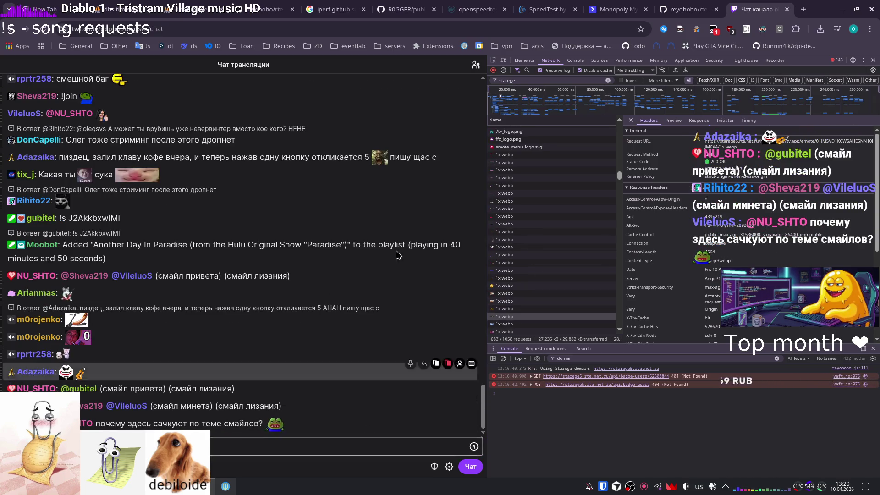
click(491, 411)
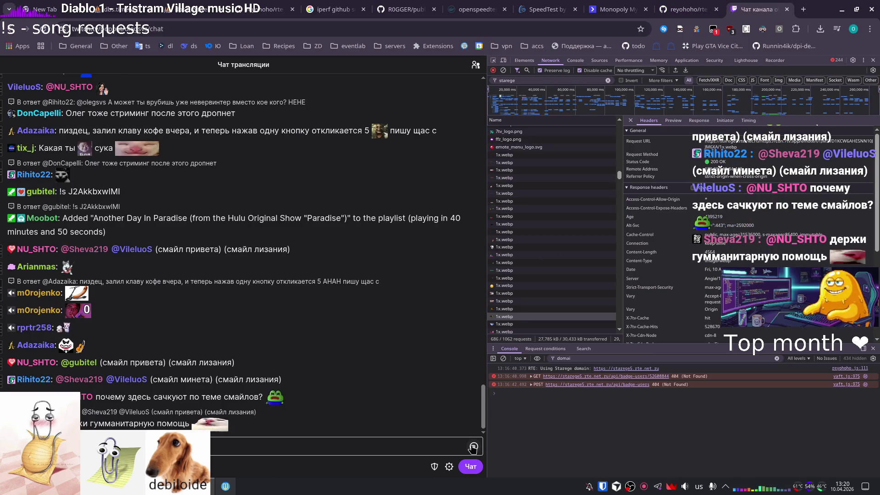
click(473, 446)
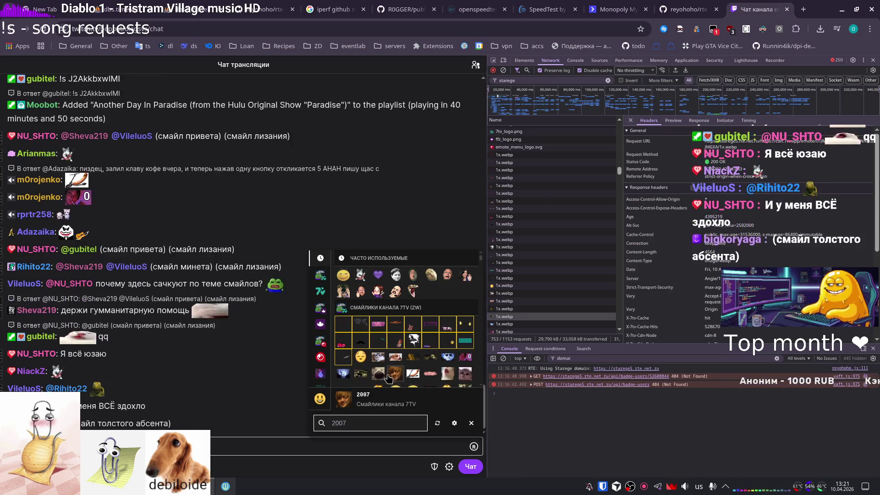
click(366, 446)
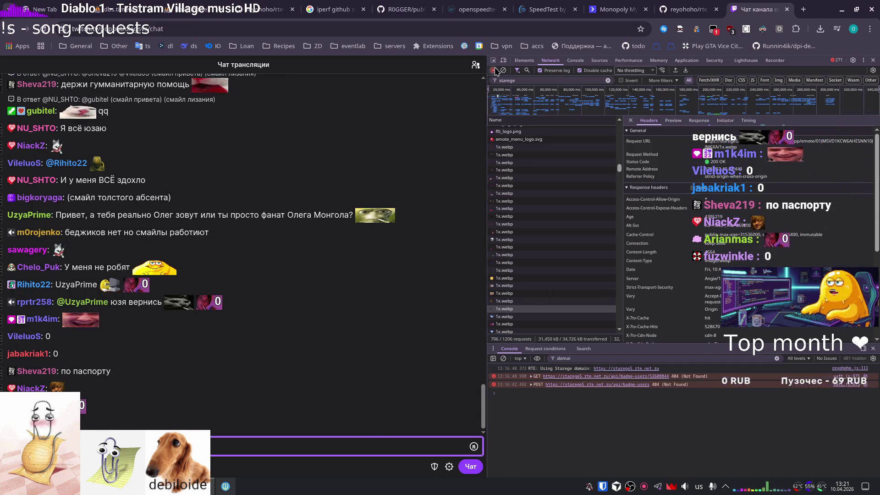
Close the leftover openspeedtest and OpenSpeedTest results tabs.
middle_click(484, 5)
click(482, 6)
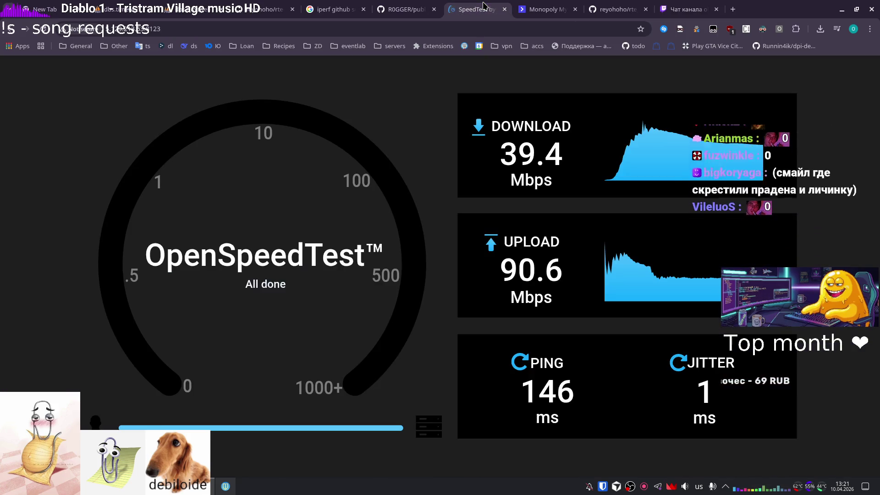
middle_click(476, 5)
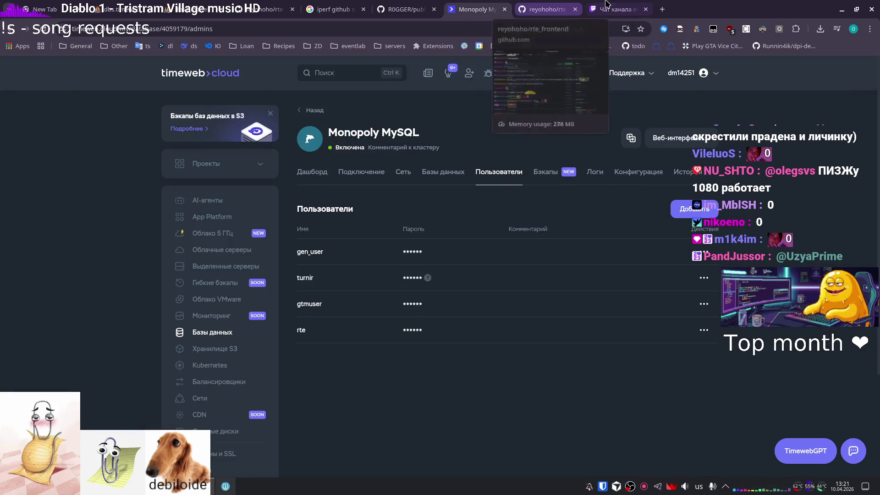
Check the Ubuntu SSH terminal, then return to the Twitch stream chat tab.
key(ctrl+9)
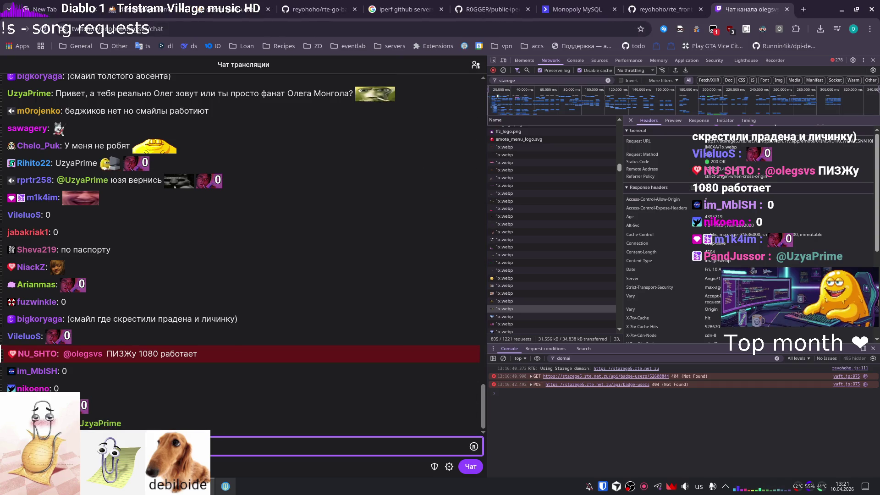
key(alt+Tab)
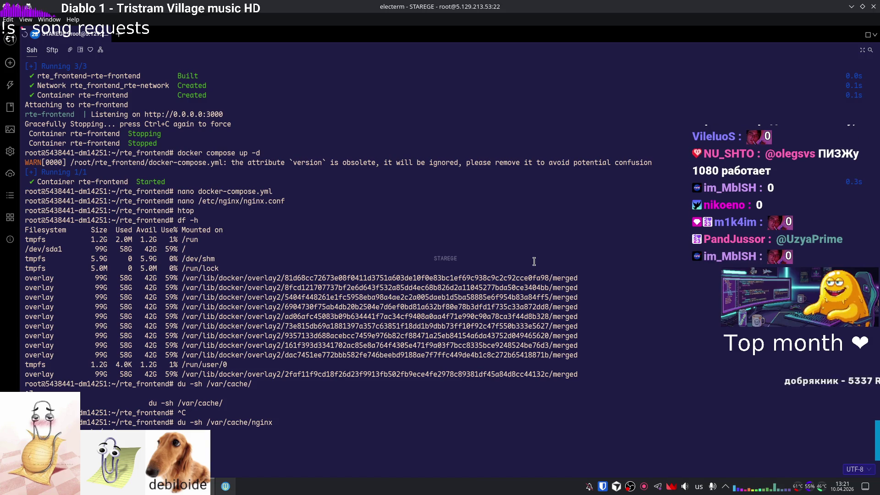
key(alt+Tab)
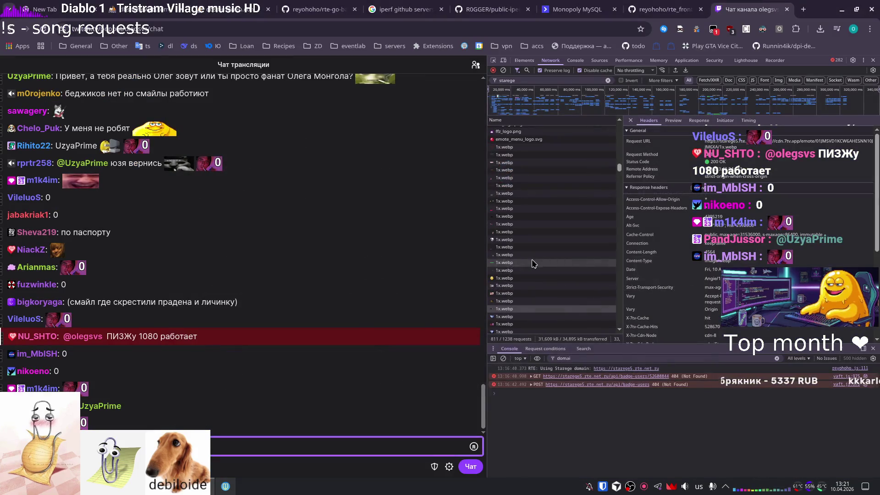
key(alt+Tab)
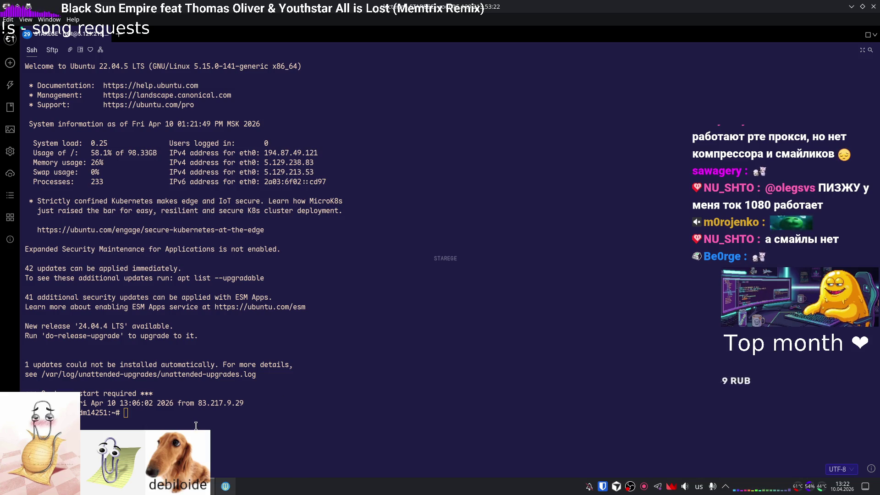
key(alt+Tab)
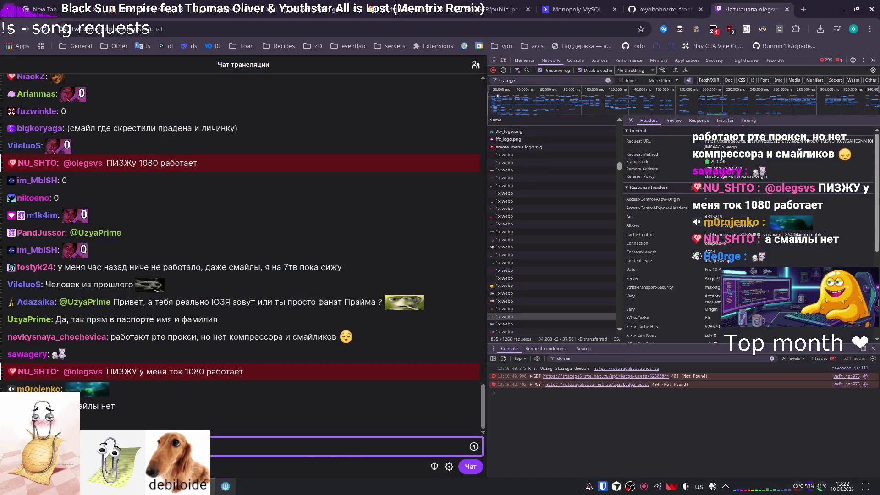
Preview a 2x.webp emote image request in DevTools Network, close the emote picker, then switch to Telegram.
click(471, 450)
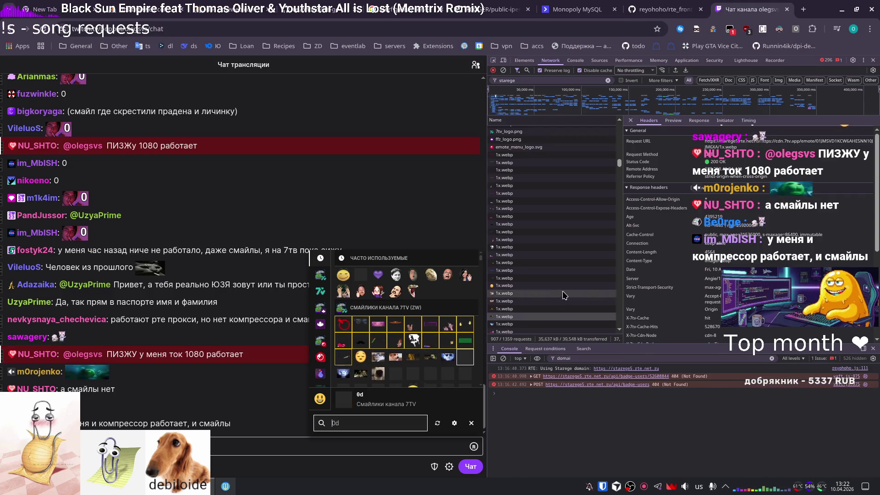
scroll(609, 178, down, 10)
scroll(608, 179, down, 20)
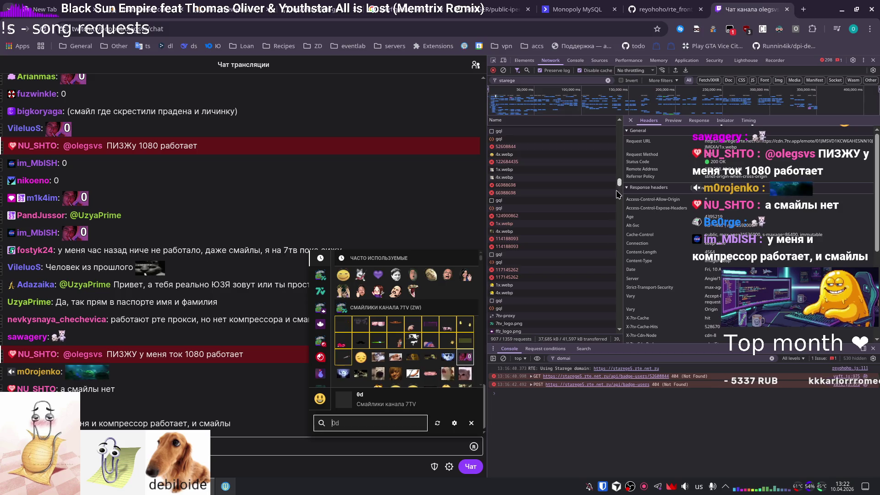
click(596, 260)
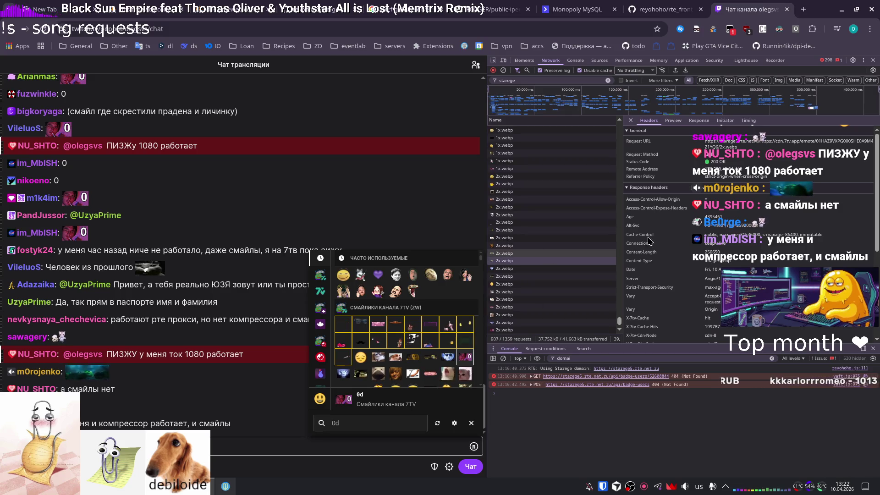
click(674, 120)
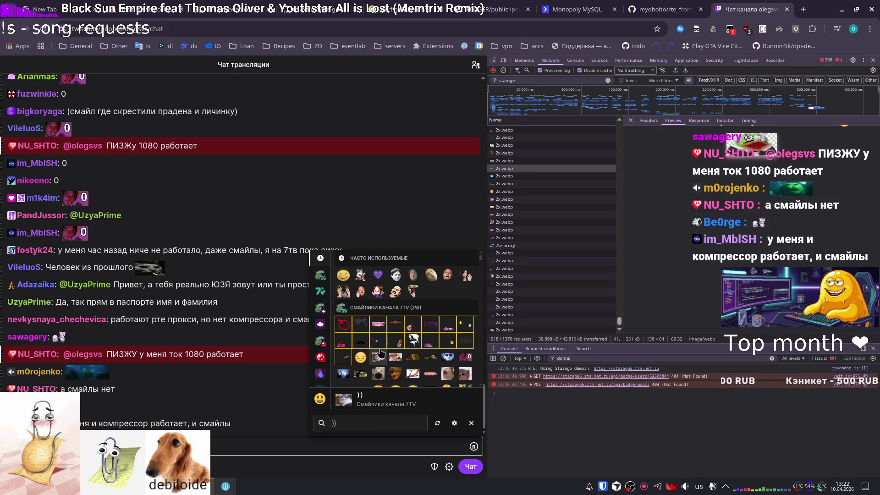
click(240, 441)
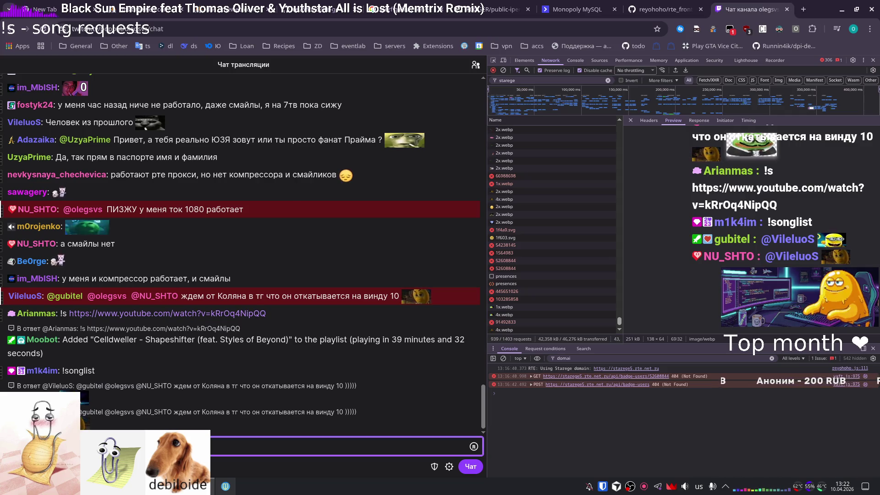
key(alt+Tab)
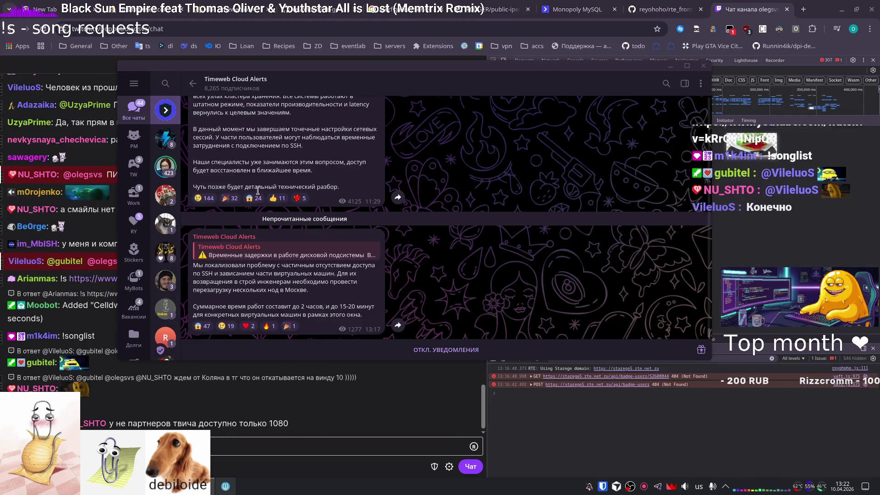
Read the outage discussion in the Timeweb.Cloud Community group.
click(193, 84)
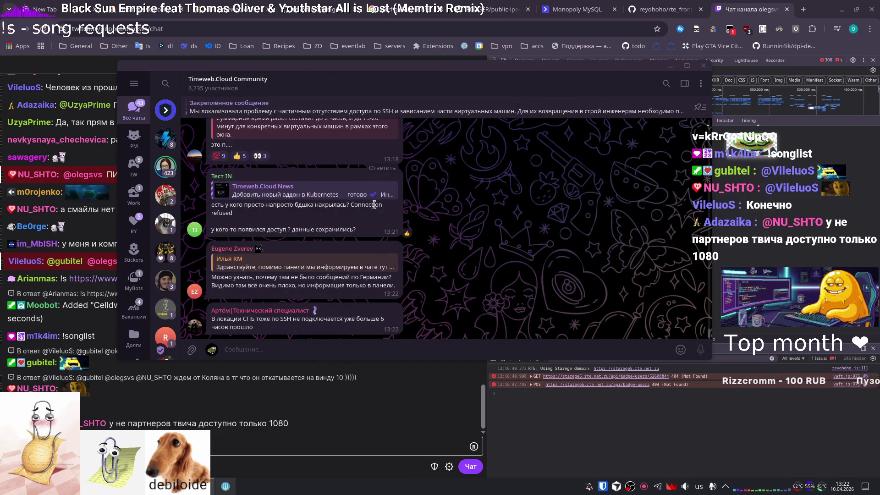
scroll(301, 185, up, 3)
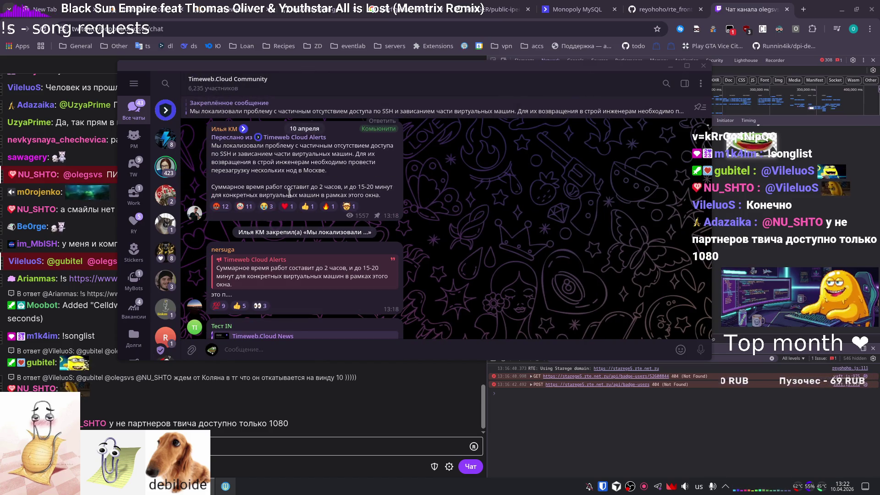
scroll(304, 231, down, 3)
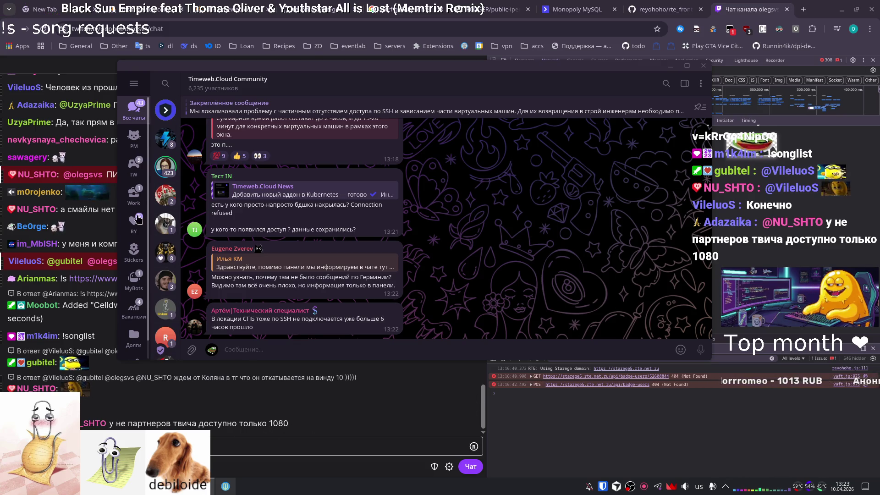
Look at the Boosty chat in the RY folder, show all chats, and return to the Twitch chat.
click(134, 222)
scroll(167, 280, down, 2)
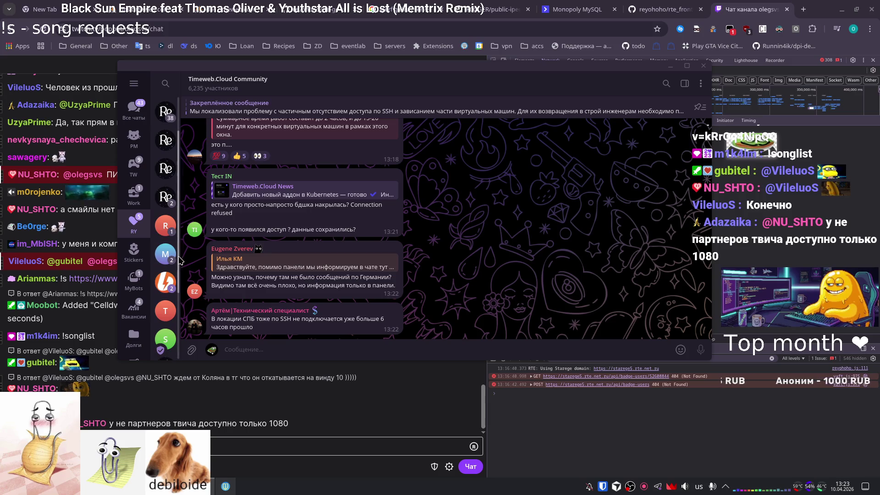
click(168, 280)
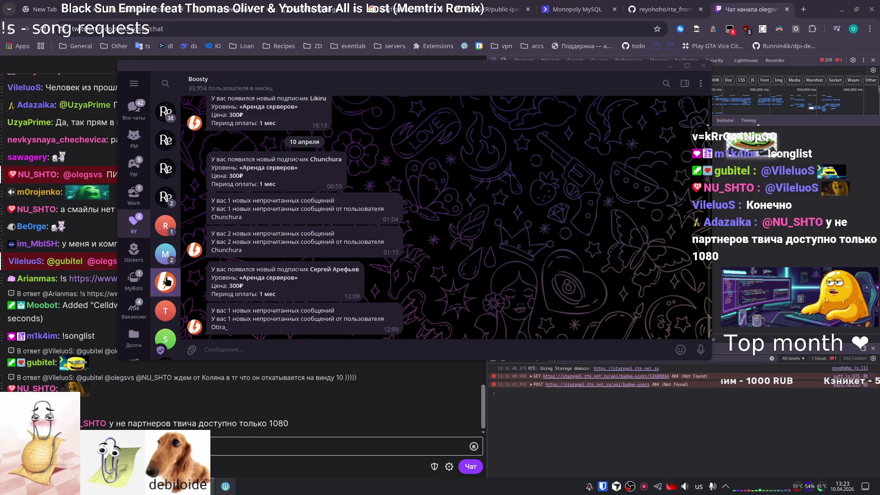
click(140, 110)
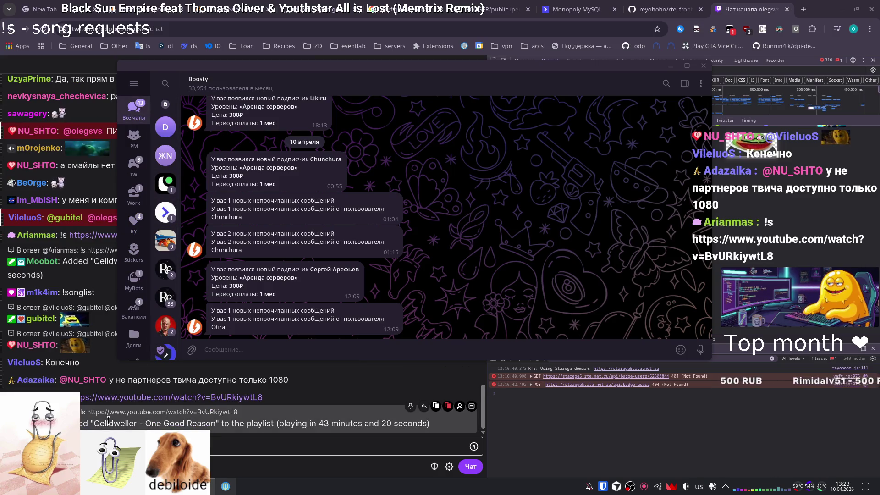
click(339, 446)
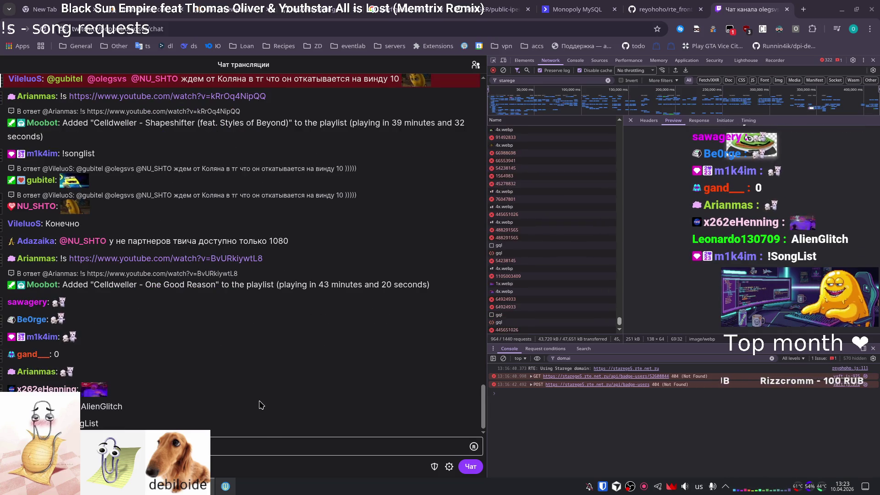
After checking the Monopoly MySQL tab and terminal, start a new load balancer from Балансировщики.
click(577, 9)
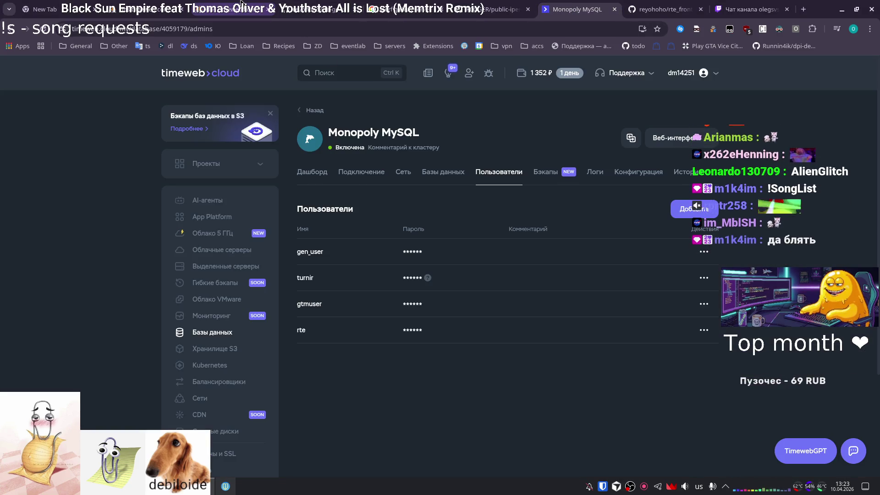
key(alt+Tab)
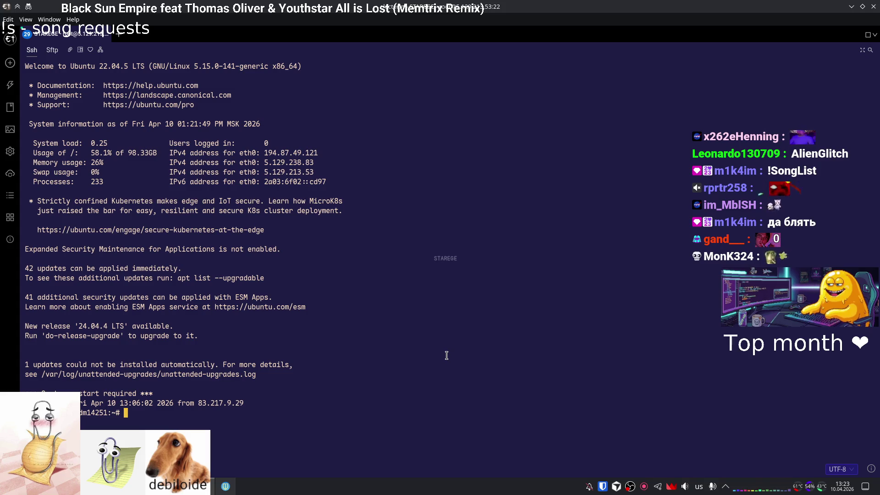
key(alt+Tab)
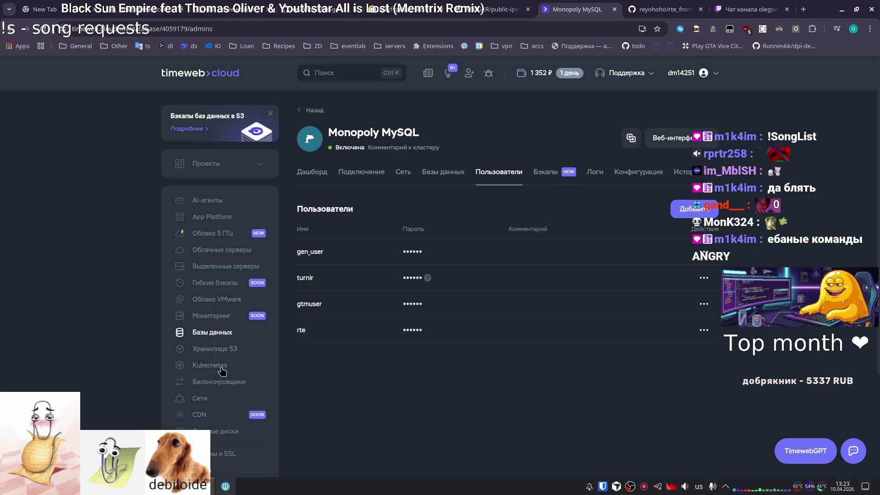
click(219, 381)
click(332, 206)
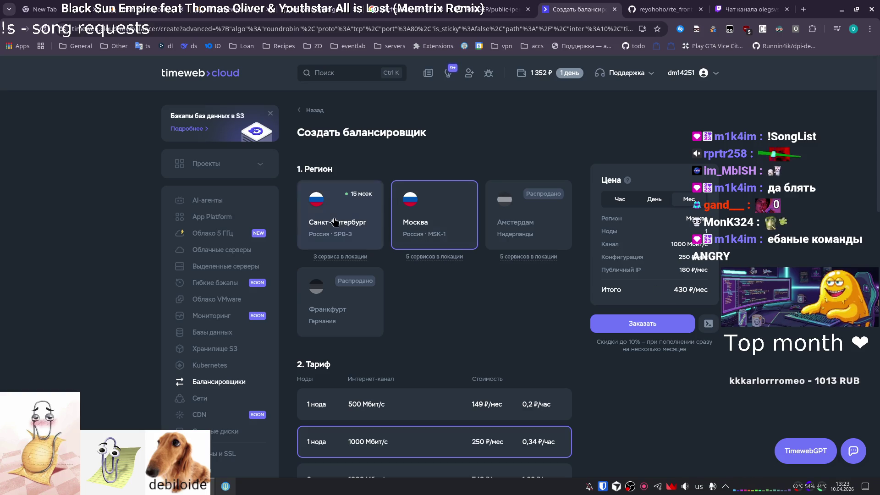
Set the balancer's maintenance window to 'В заданное время', from 03:00 to 04:00.
scroll(668, 293, down, 3)
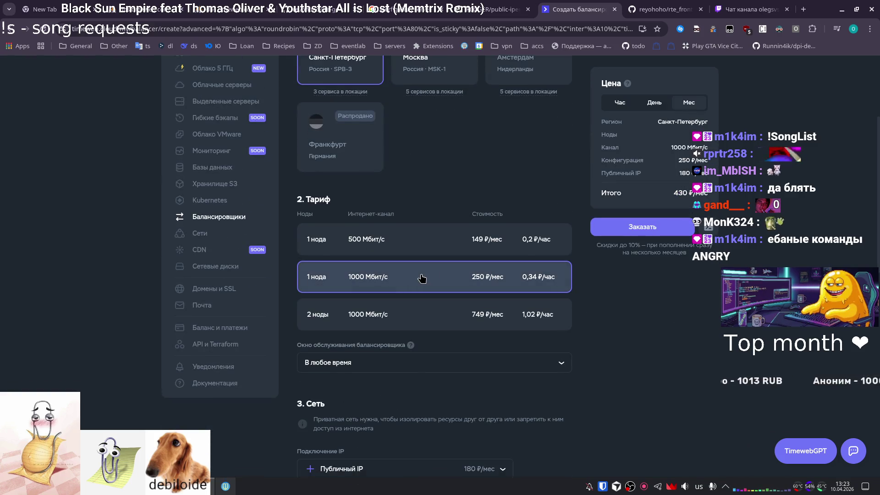
scroll(422, 278, down, 2)
scroll(422, 278, up, 3)
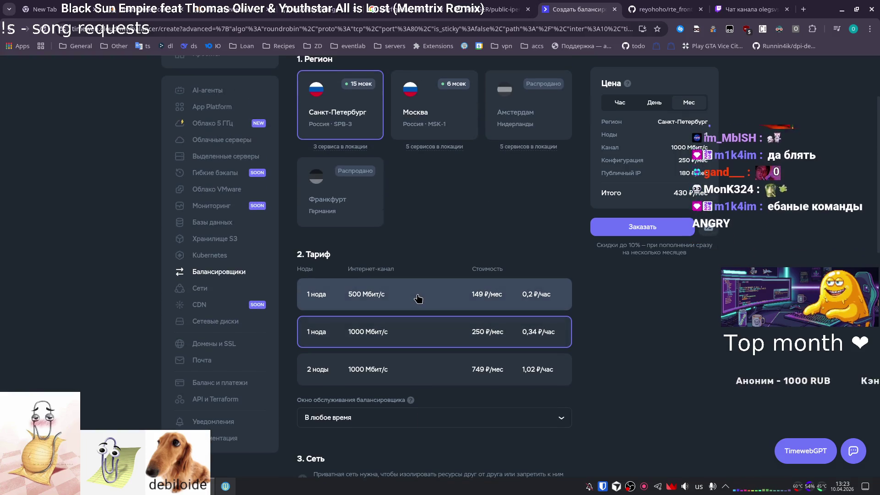
scroll(416, 303, down, 3)
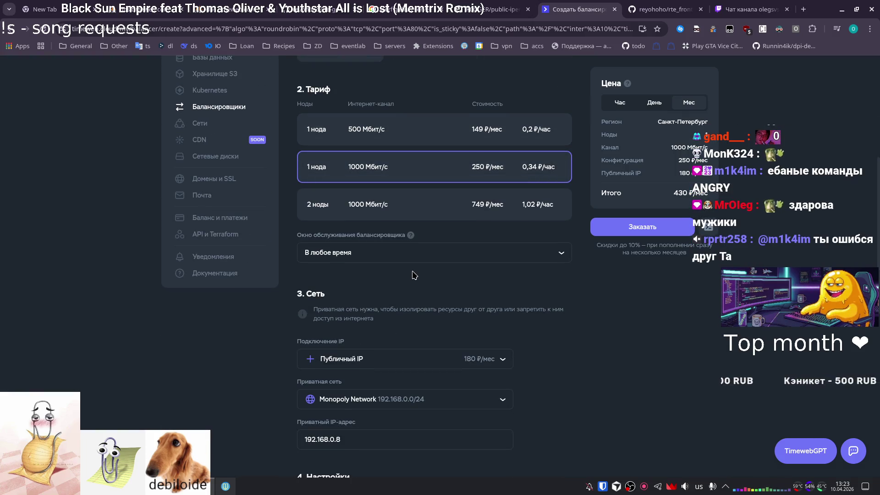
click(416, 259)
click(403, 293)
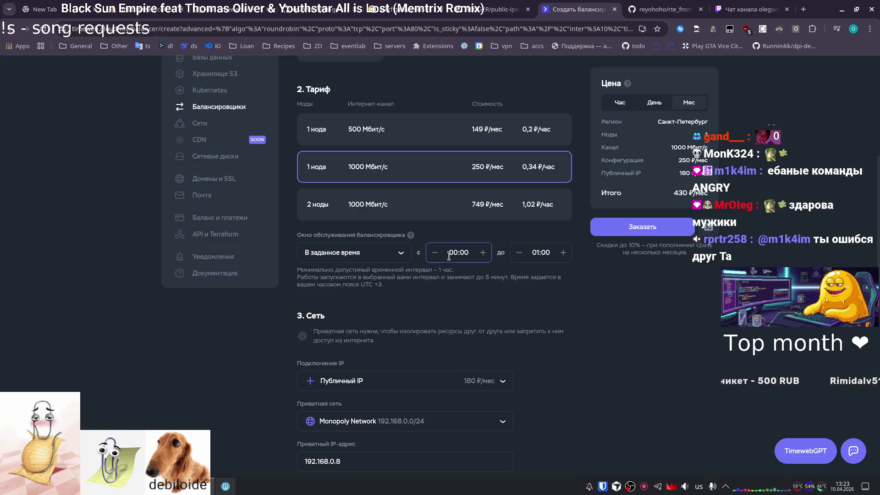
text(3)
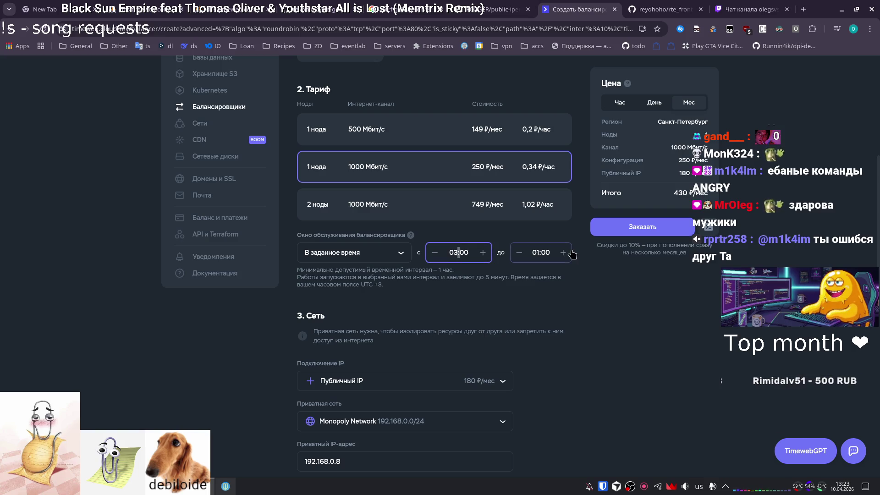
click(537, 251)
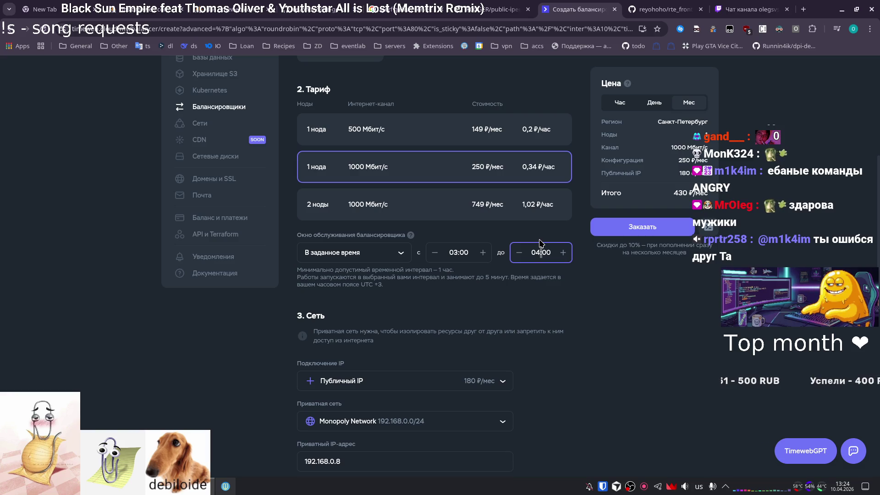
Add the STAREGE and STAREGE MSK servers to the balancer, leaving the private network unchanged.
scroll(540, 243, down, 2)
click(399, 309)
click(345, 314)
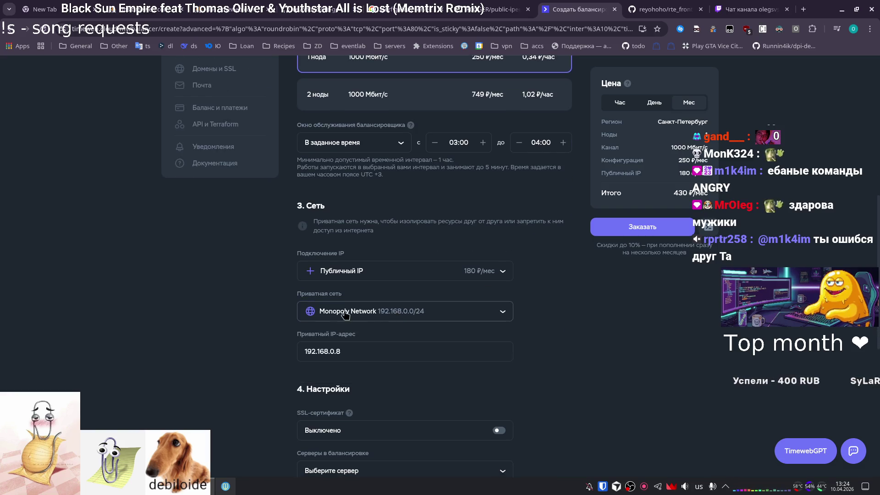
scroll(345, 314, down, 3)
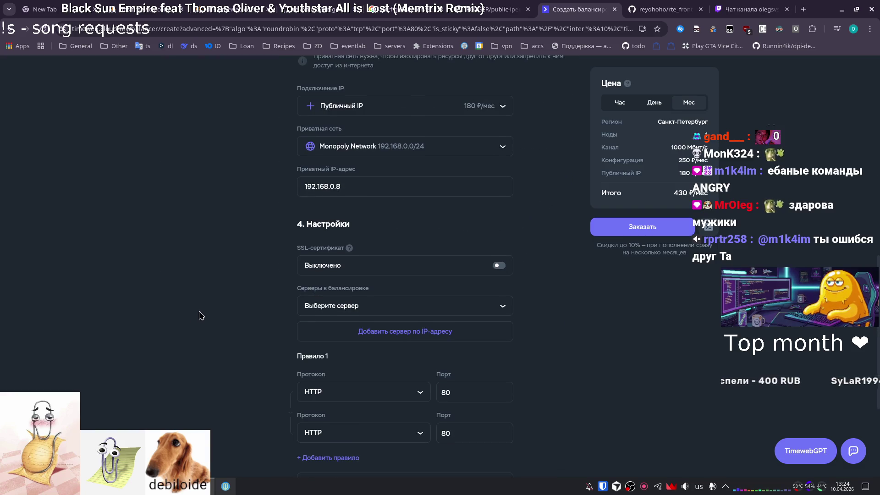
click(356, 304)
click(364, 347)
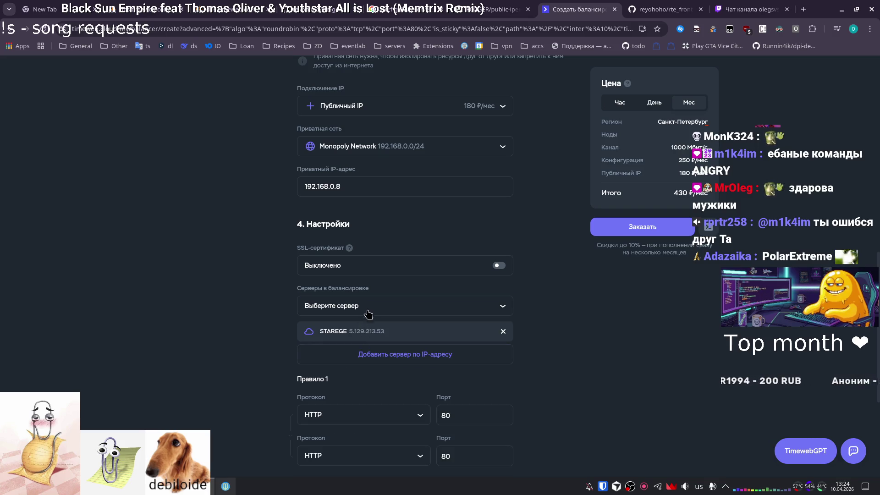
click(368, 306)
scroll(407, 391, down, 3)
click(408, 358)
Leave the Rule 1 protocol unchanged and scroll back to the top of the form.
scroll(271, 355, down, 1)
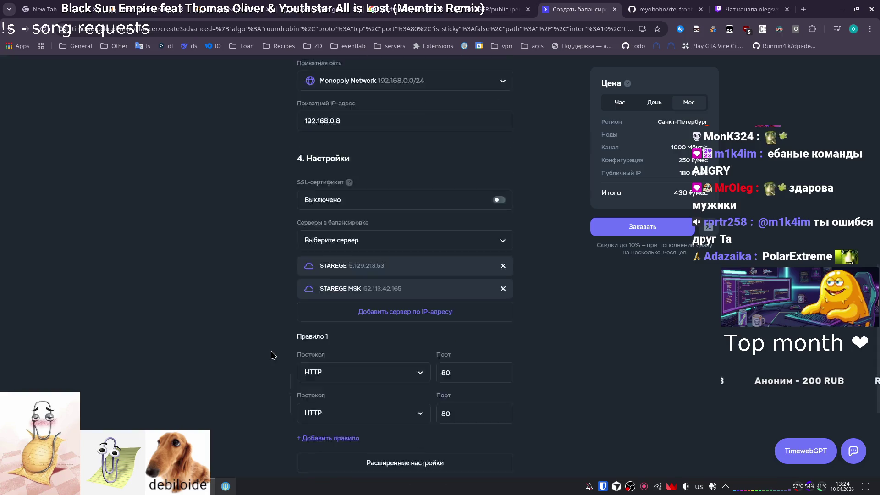
scroll(271, 355, down, 1)
click(315, 327)
click(472, 356)
scroll(373, 323, down, 3)
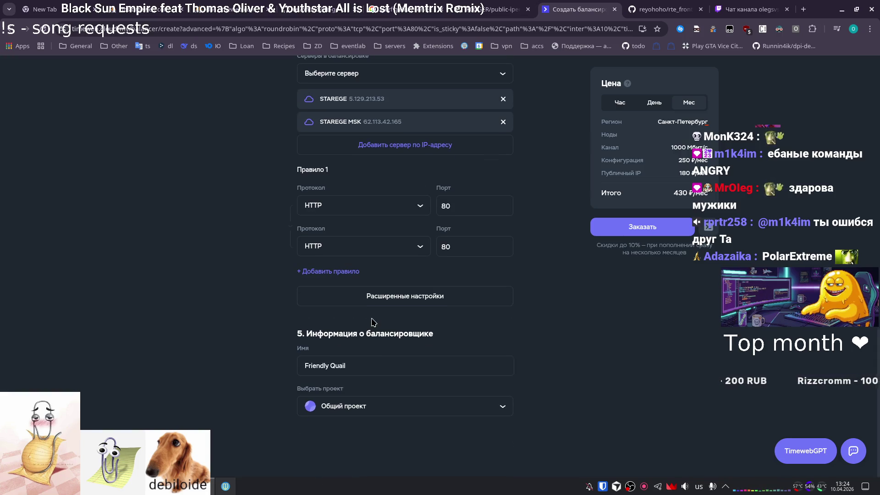
scroll(676, 191, up, 13)
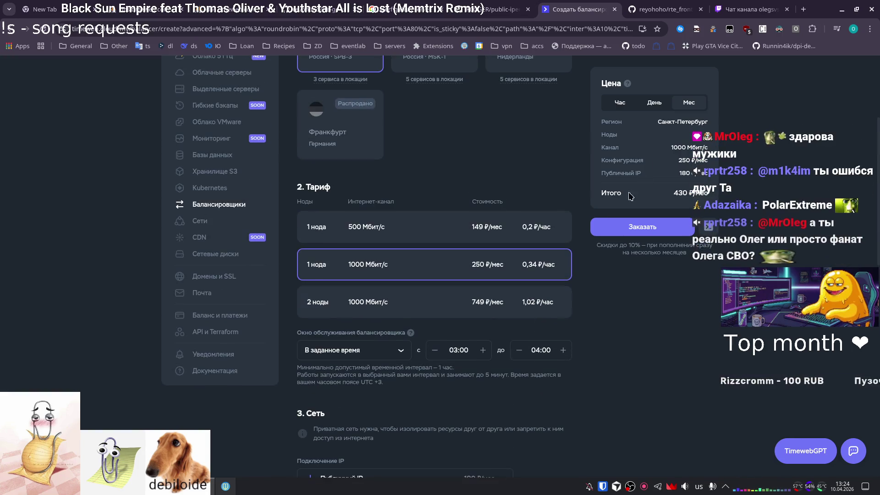
scroll(676, 191, up, 4)
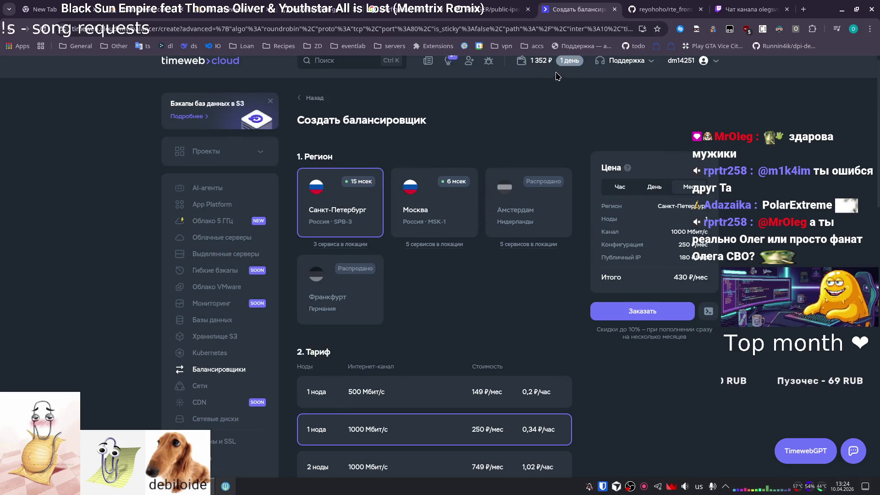
Order the balancer, get the 'Недостаточно средств' notice, and go to the Баланс payment page.
click(641, 323)
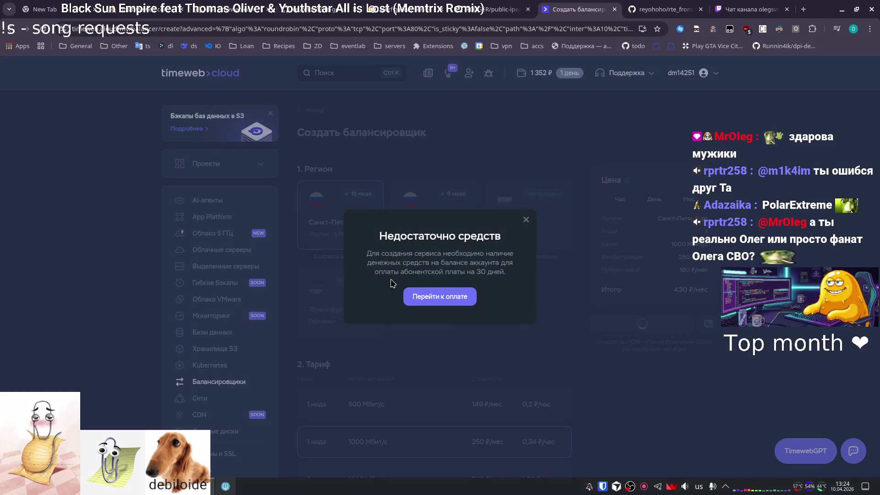
drag(378, 273, 558, 277)
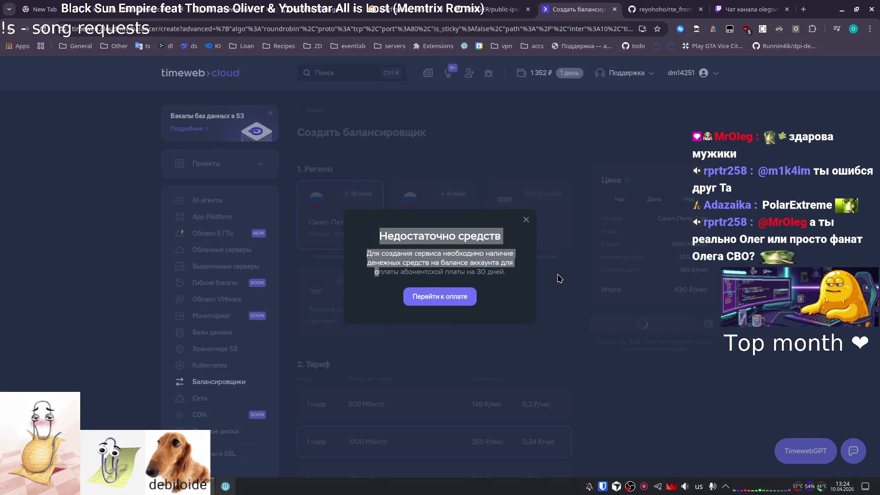
click(504, 273)
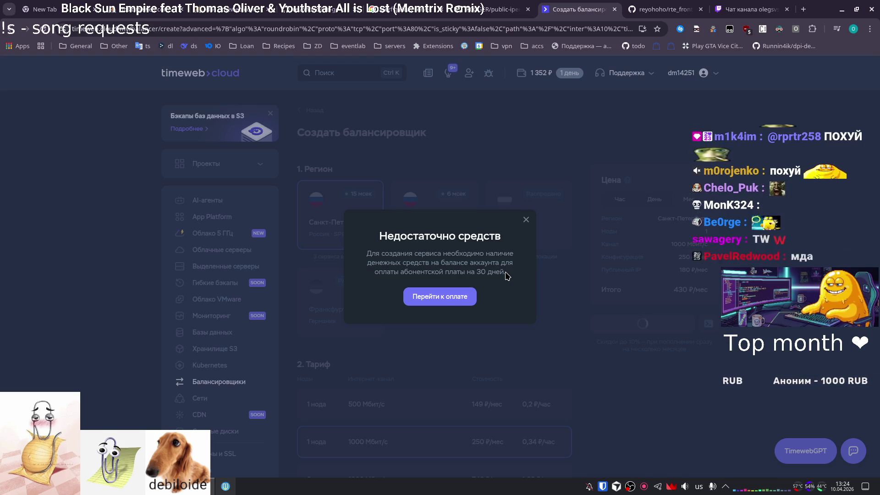
click(527, 220)
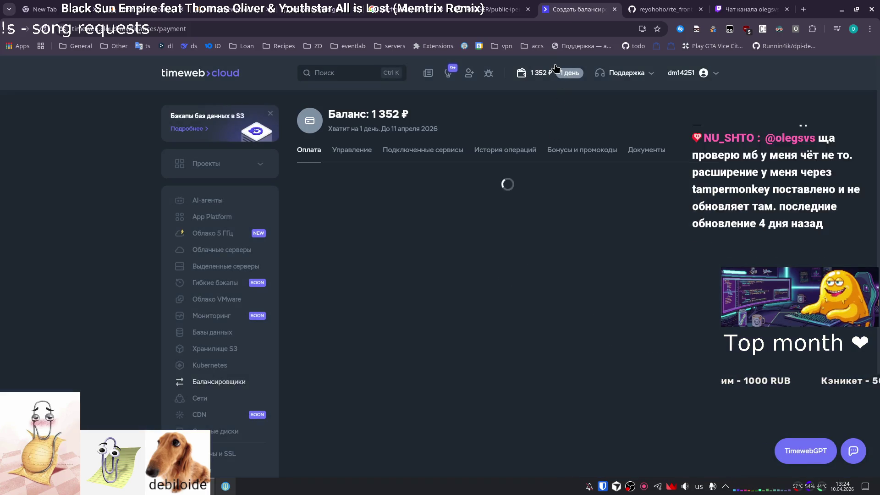
View the Управление and Подключенные сервисы tabs of the balance page, then return to Балансировщики.
click(349, 152)
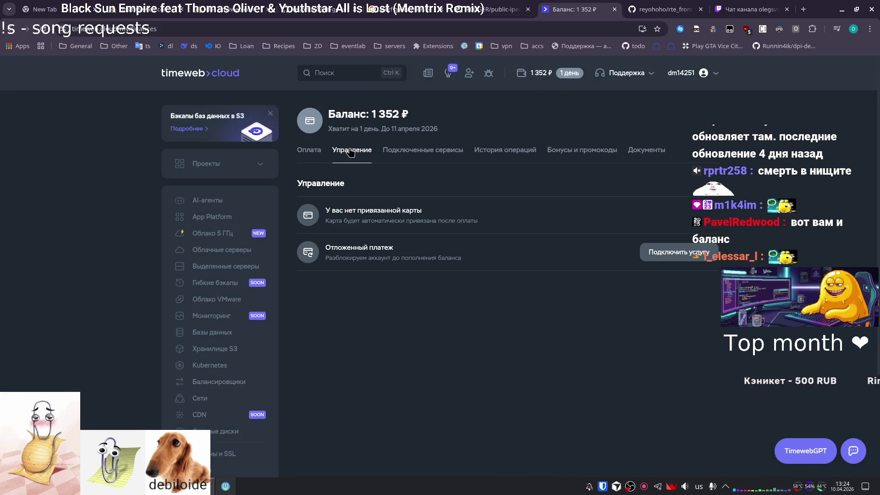
click(433, 158)
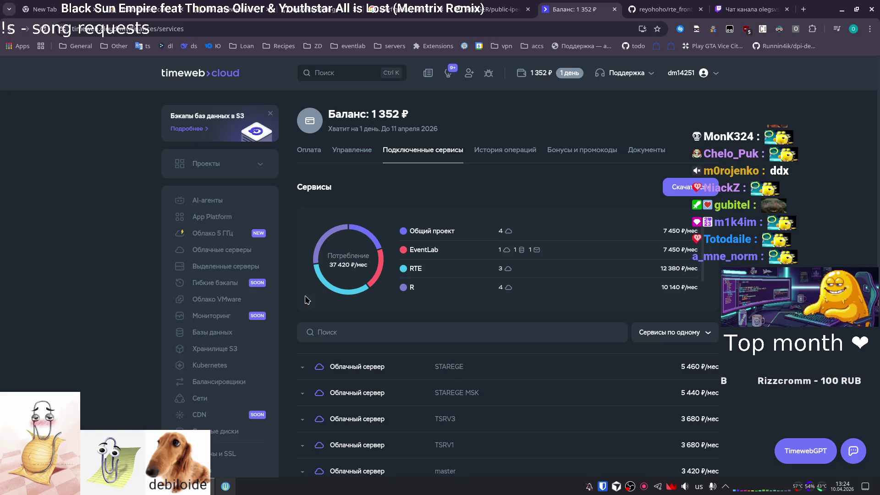
click(243, 380)
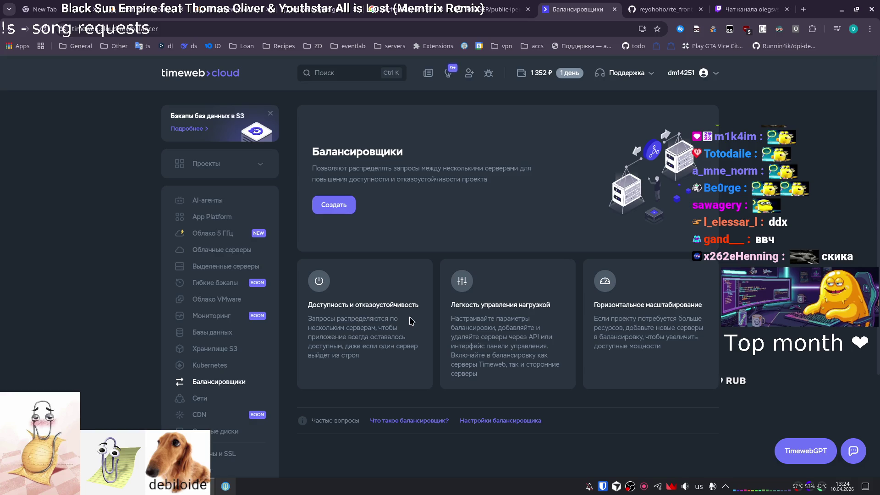
Open the Reyohoho Status bookmark from the General folder in a new tab and switch to it.
drag(419, 305, 351, 316)
click(462, 304)
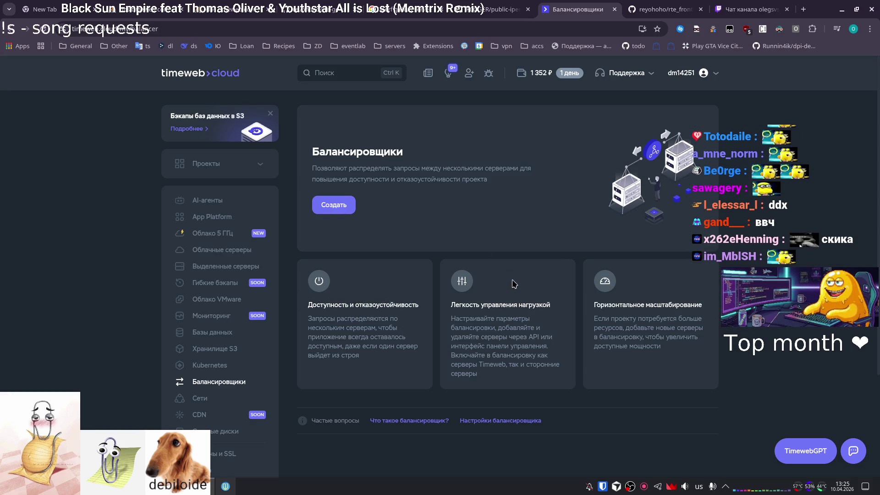
click(80, 46)
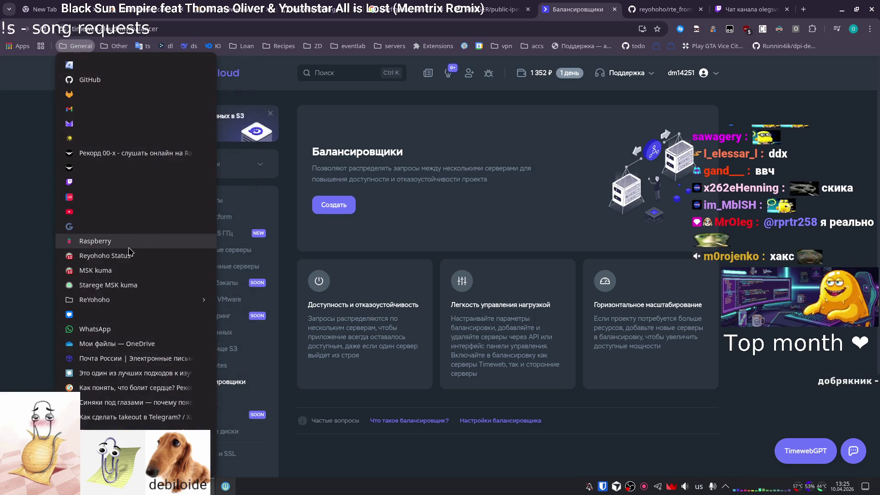
click(314, 223)
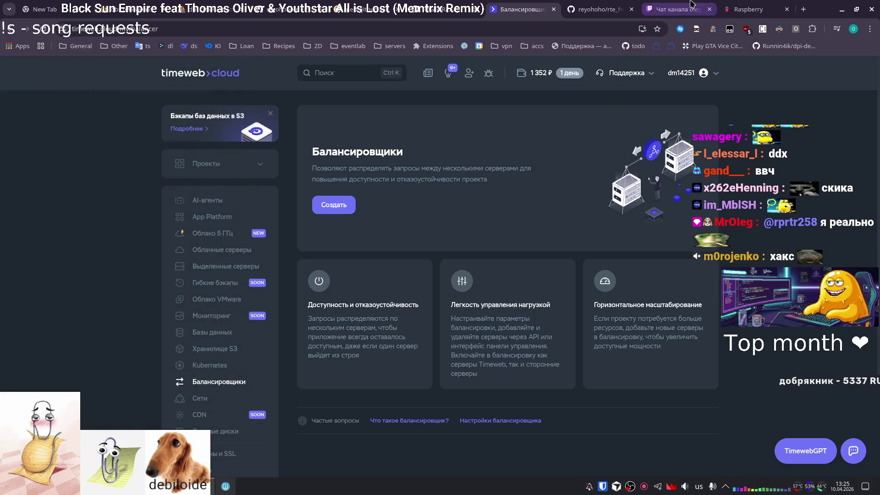
click(81, 46)
middle_click(147, 255)
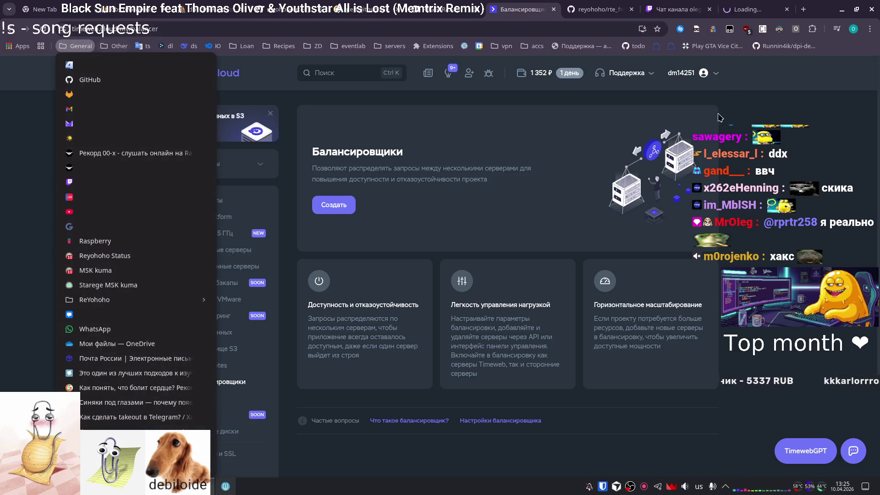
click(756, 5)
click(748, 10)
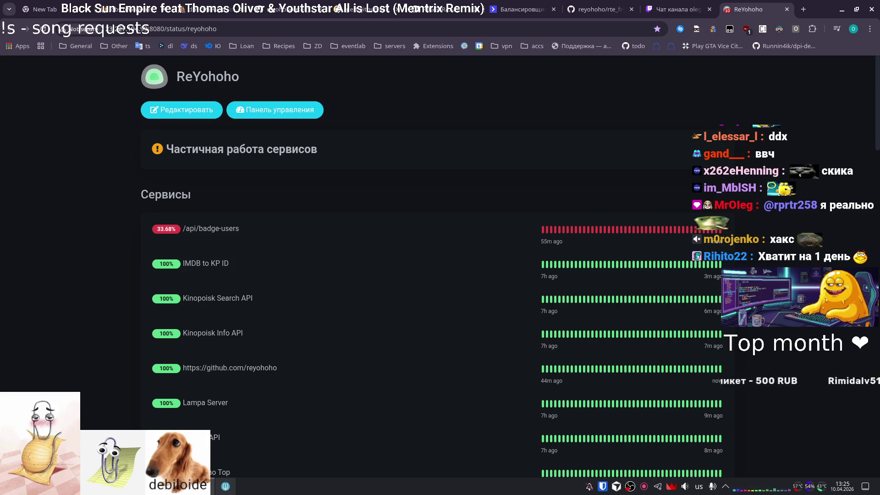
Filter DevTools Network by 'google', inspect the last request's headers, then clear the filter.
click(674, 9)
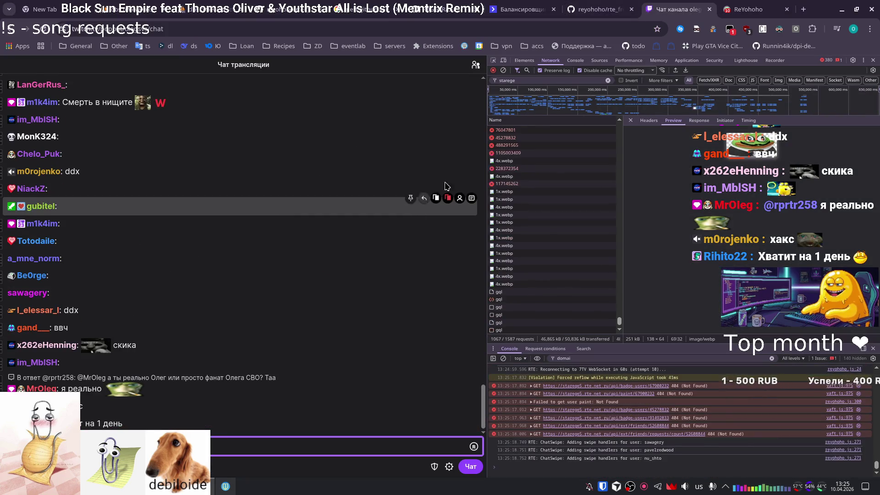
triple_click(550, 80)
text(google)
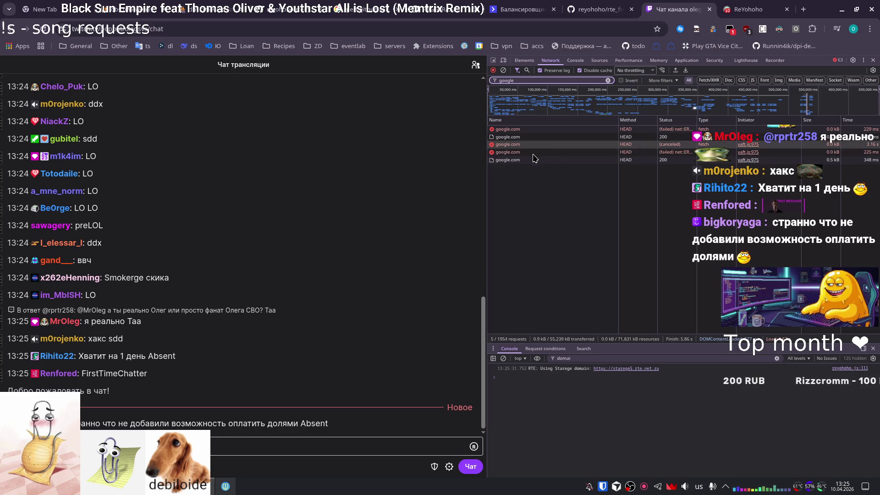
click(531, 161)
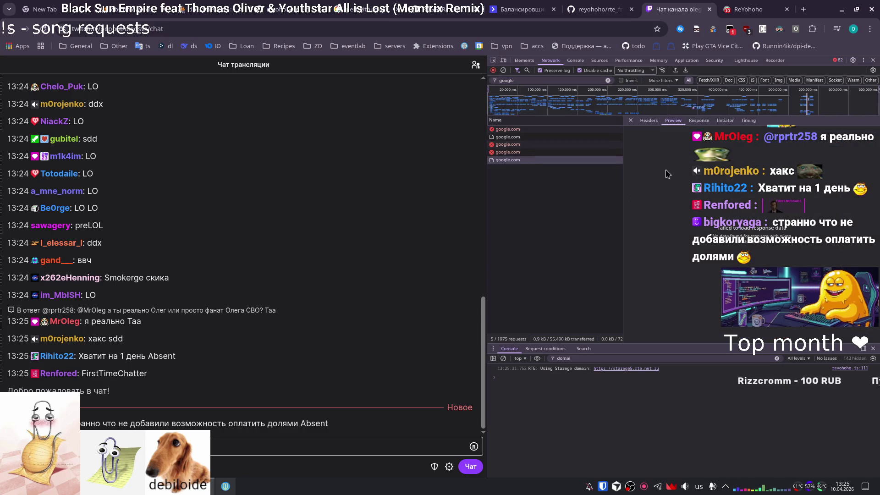
click(656, 121)
click(630, 121)
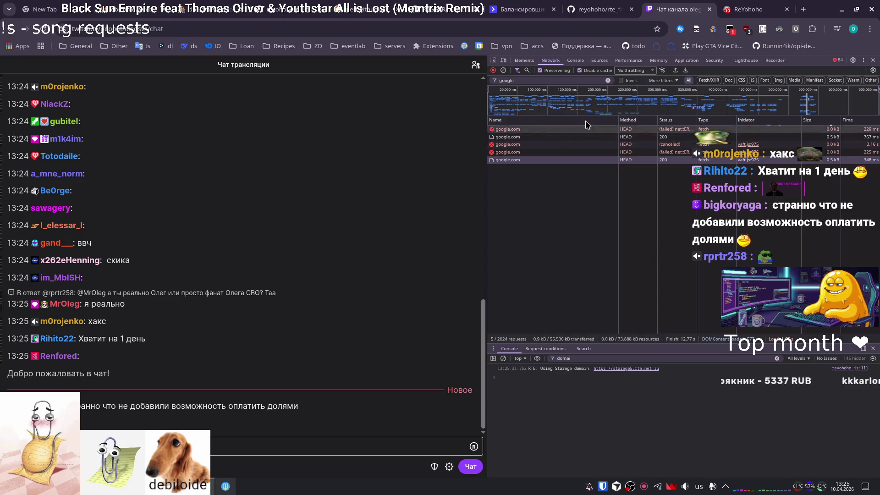
click(608, 81)
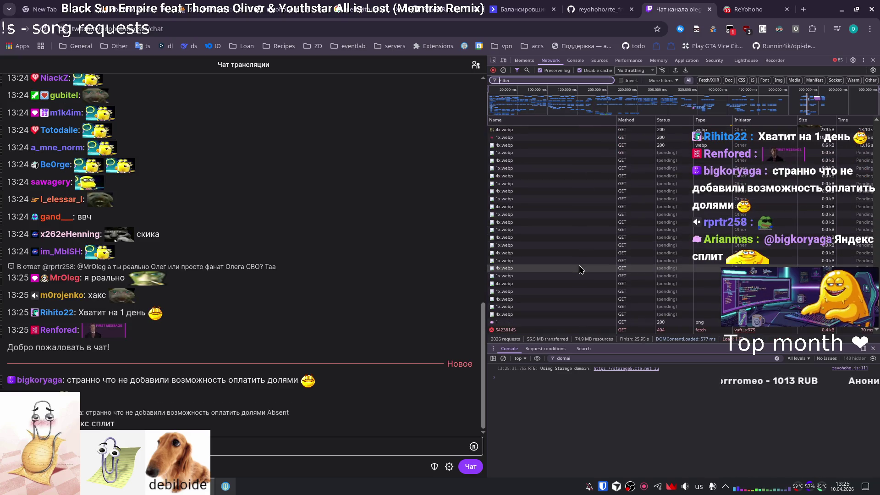
Return to the ReYohoho status page showing Starege MSK at 34.84% and Starege 5 SPB at 58.39%.
scroll(557, 304, up, 5)
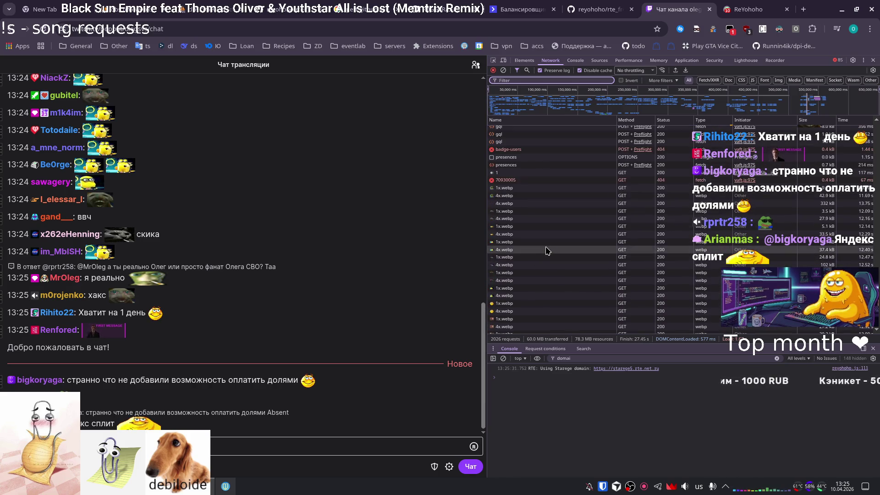
scroll(550, 255, down, 3)
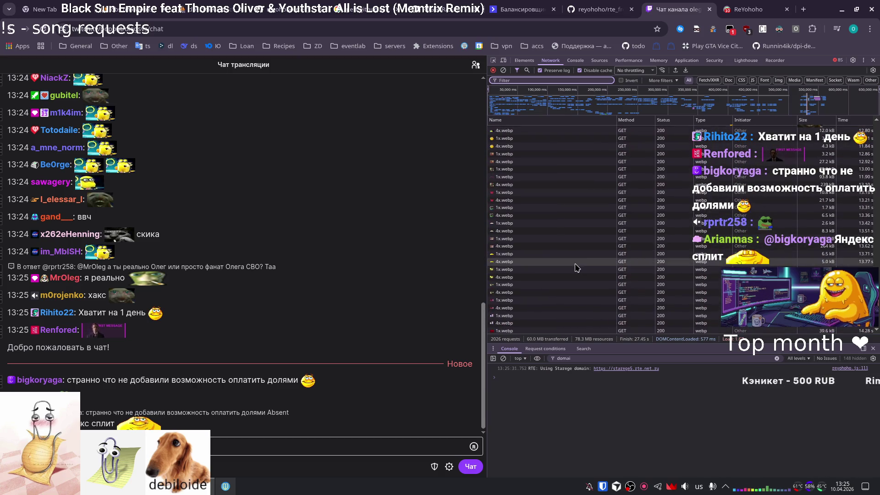
click(234, 447)
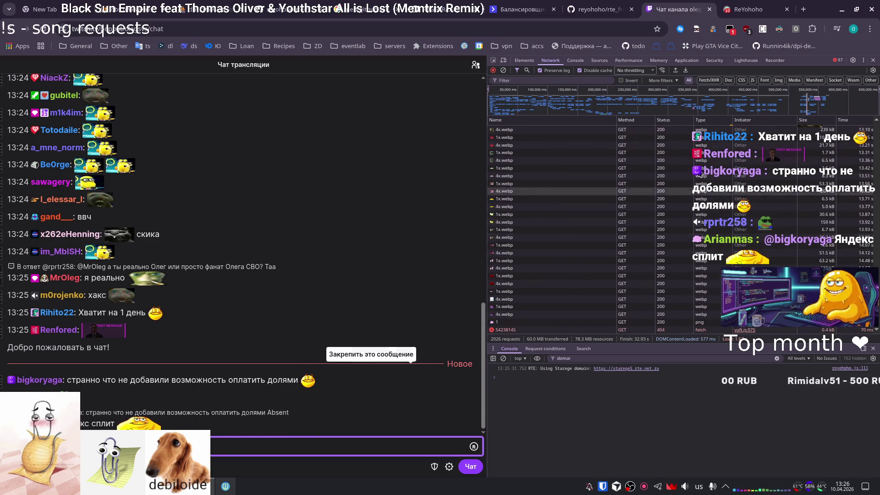
click(754, 14)
scroll(651, 187, down, 8)
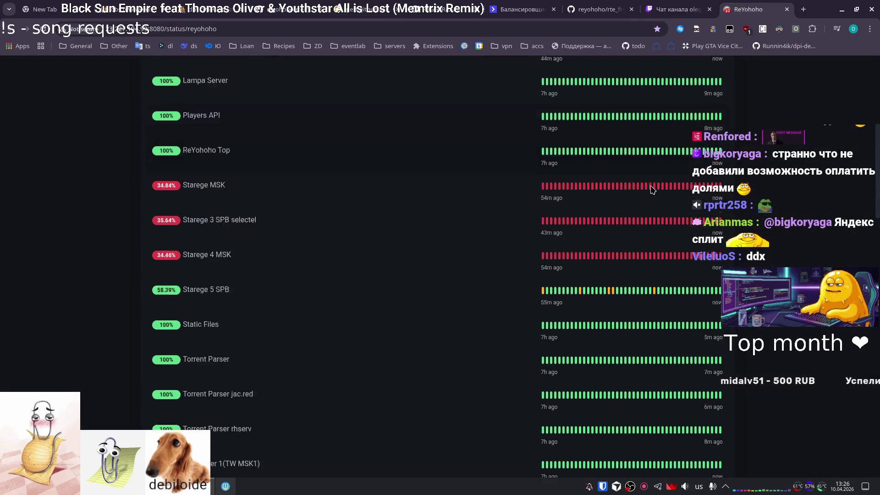
Scan the Uptime Kuma uptime list, then cycle through the chat and rte_frontend tabs to Timeweb.
scroll(643, 196, up, 1)
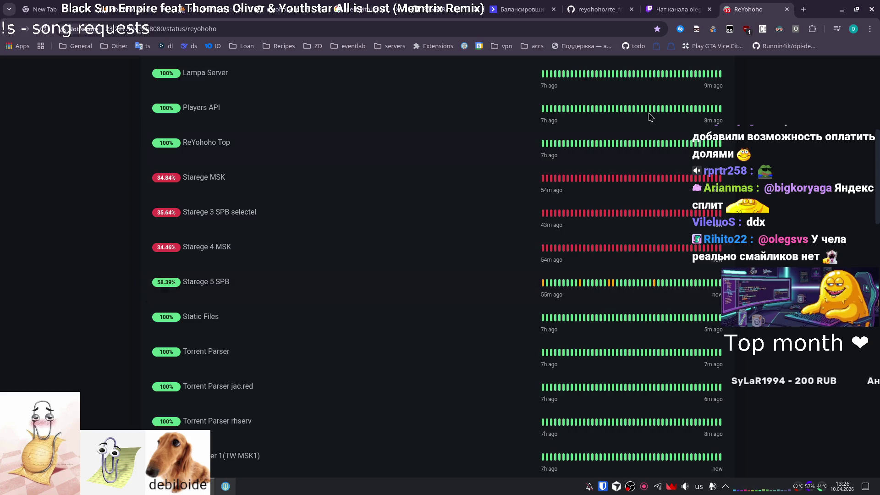
key(ctrl+shift+Tab)
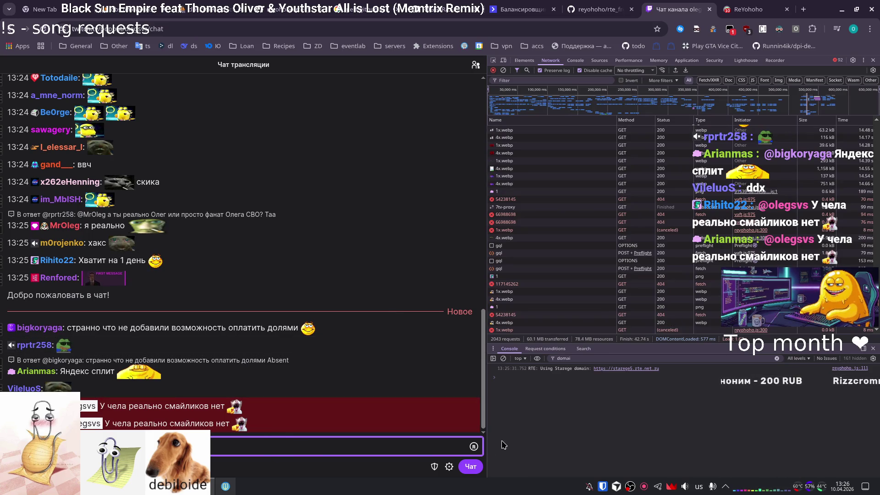
key(ctrl+shift+Tab)
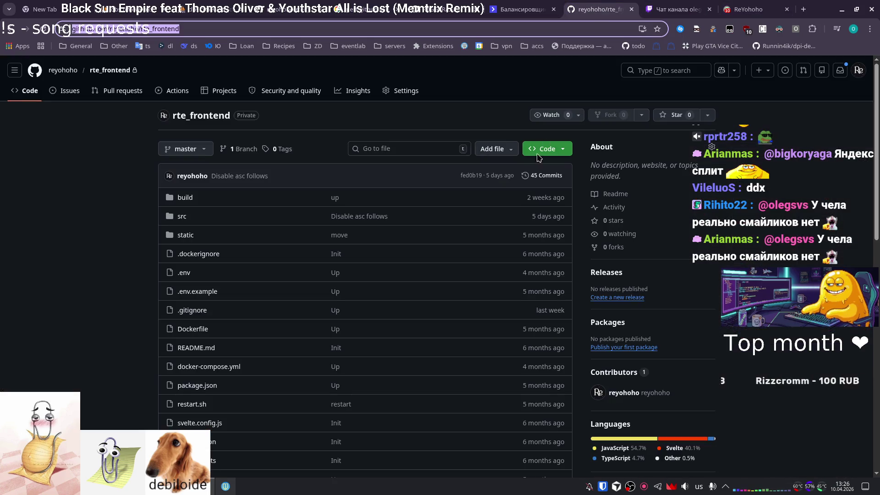
key(ctrl+Tab)
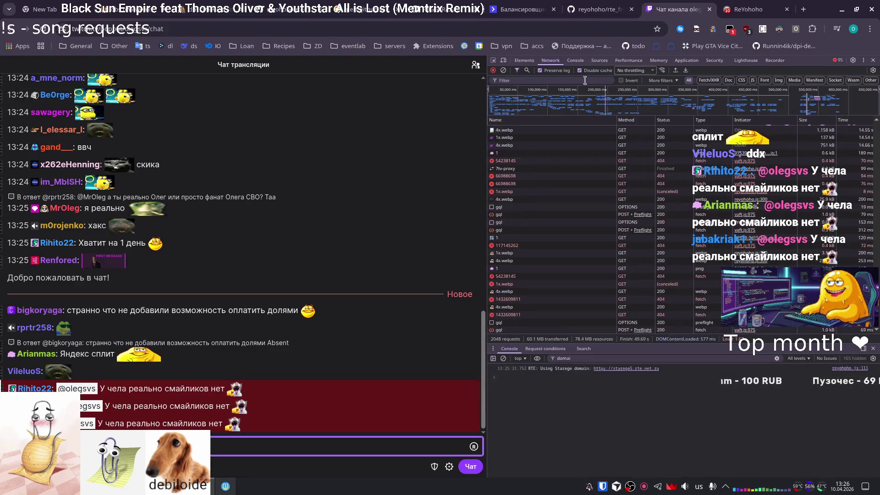
key(ctrl+shift+Tab)
key(ctrl+shift+Tab)
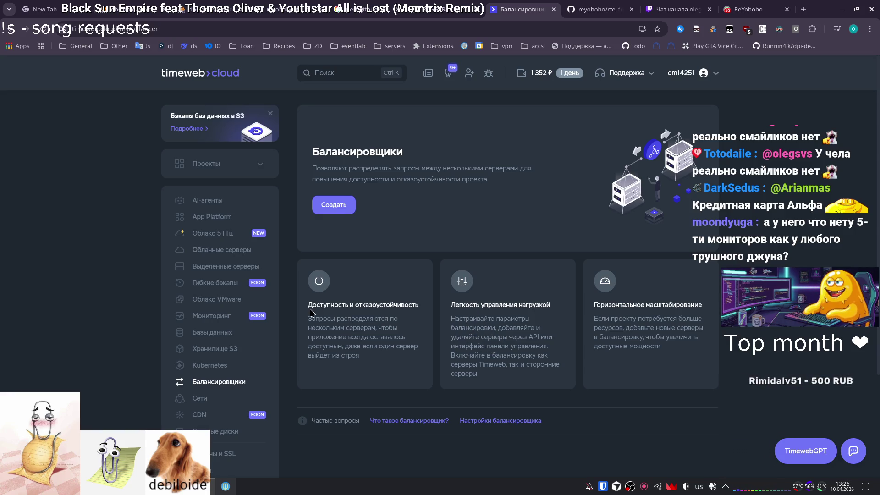
Read over the availability card's description on the Timeweb load balancers page.
drag(308, 304, 462, 304)
click(400, 305)
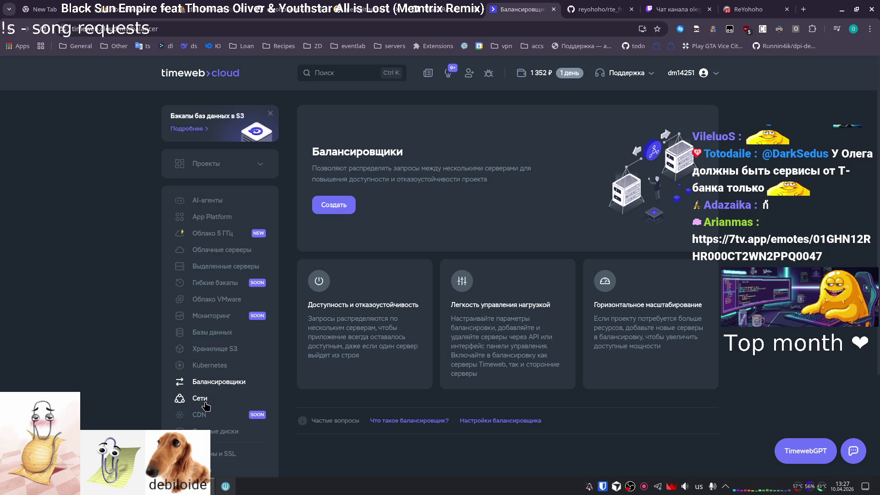
scroll(255, 394, down, 3)
scroll(255, 395, up, 3)
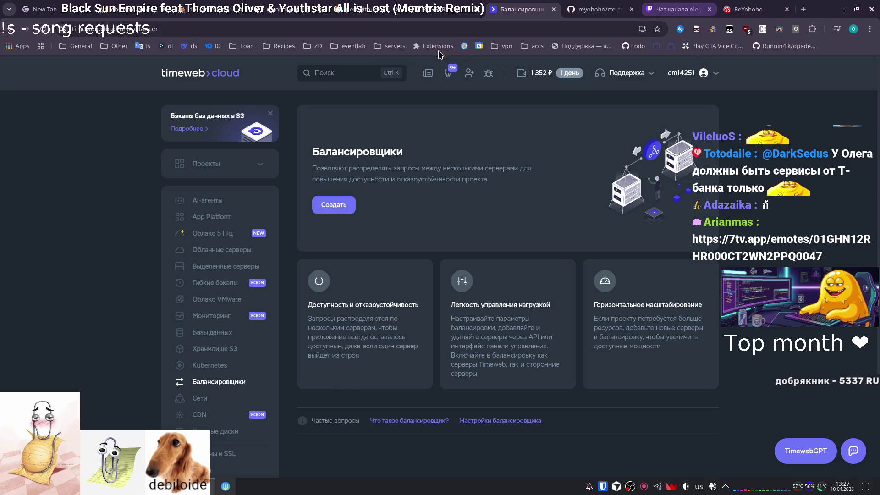
From the servers bookmark folder, open Yandex Cloud dashboard and Selectel Серверы in background tabs.
click(382, 50)
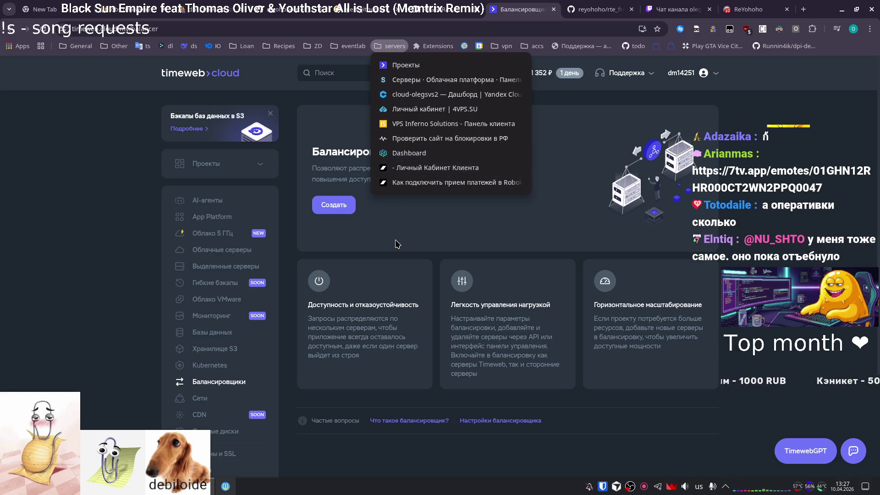
click(385, 253)
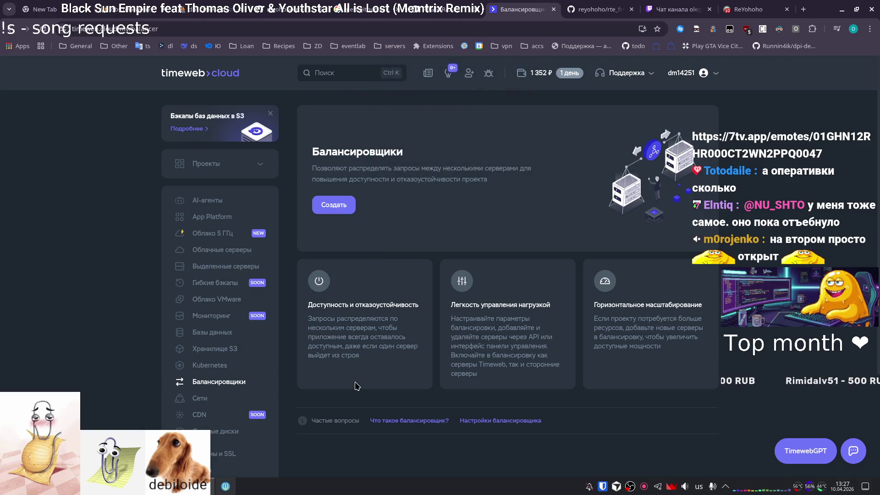
click(389, 46)
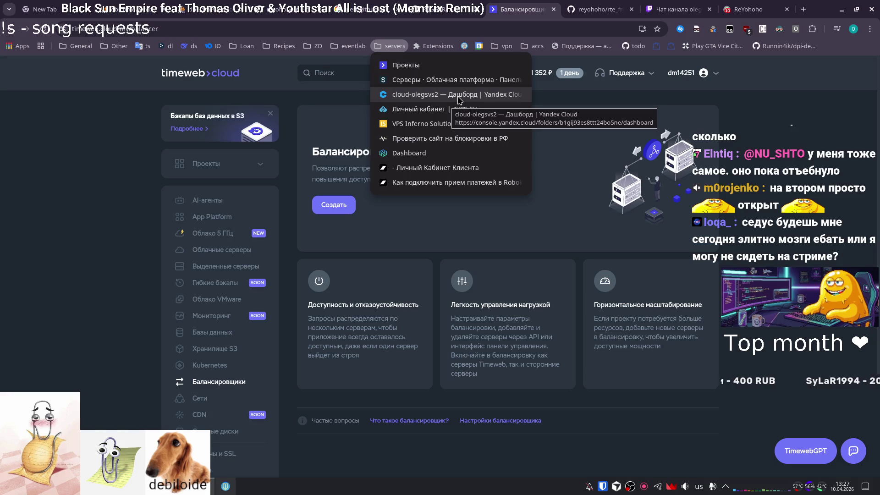
middle_click(477, 87)
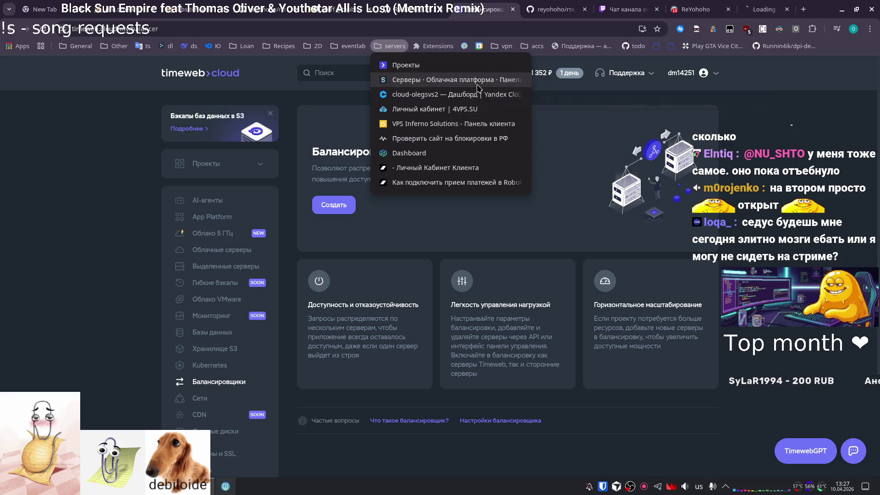
middle_click(477, 94)
In Selectel, view the empty Балансировщики and Целевые группы lists, then go to the Yandex Cloud tab.
click(697, 9)
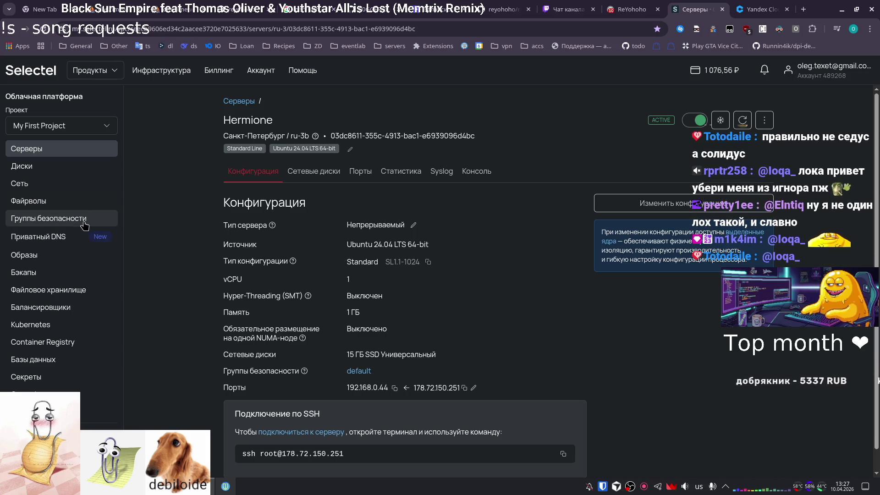
click(84, 316)
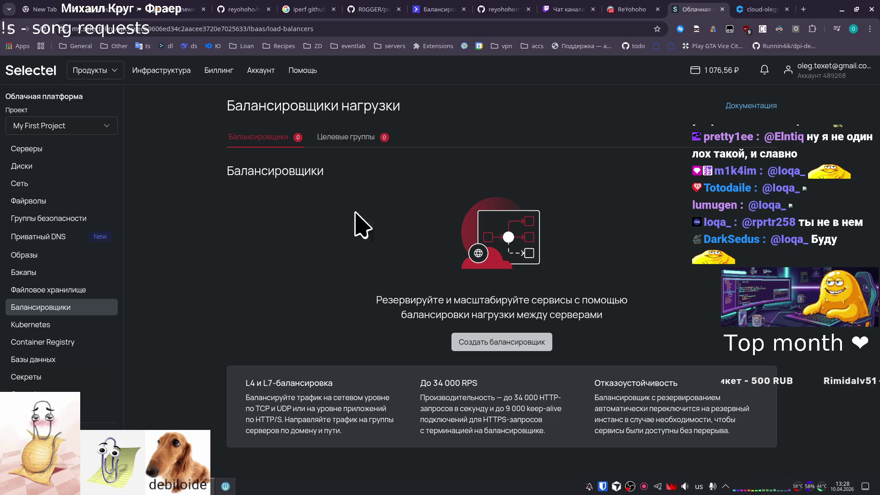
click(346, 137)
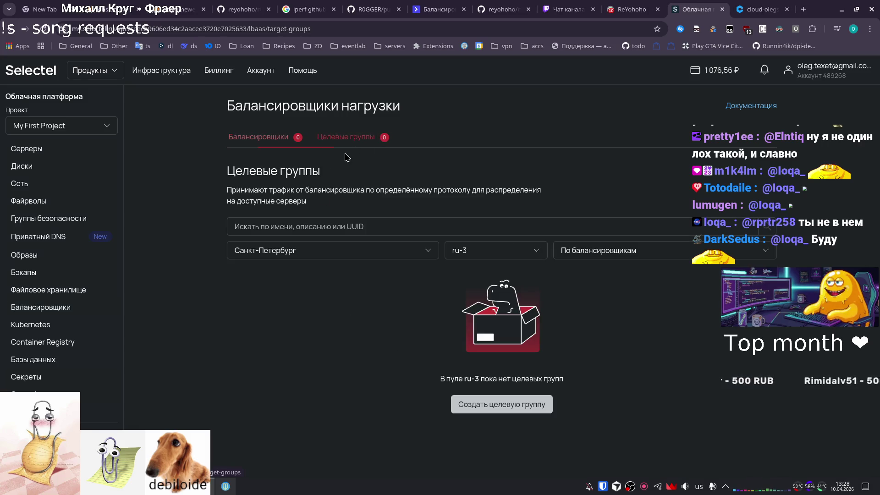
click(279, 145)
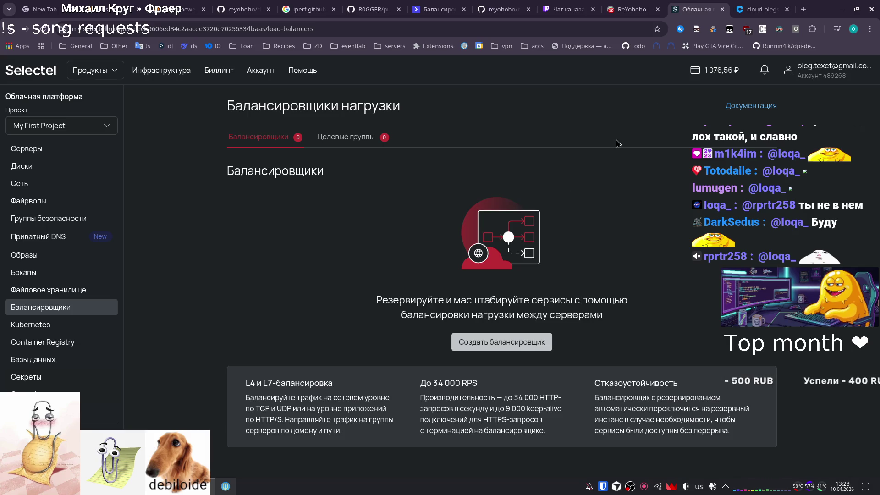
click(761, 9)
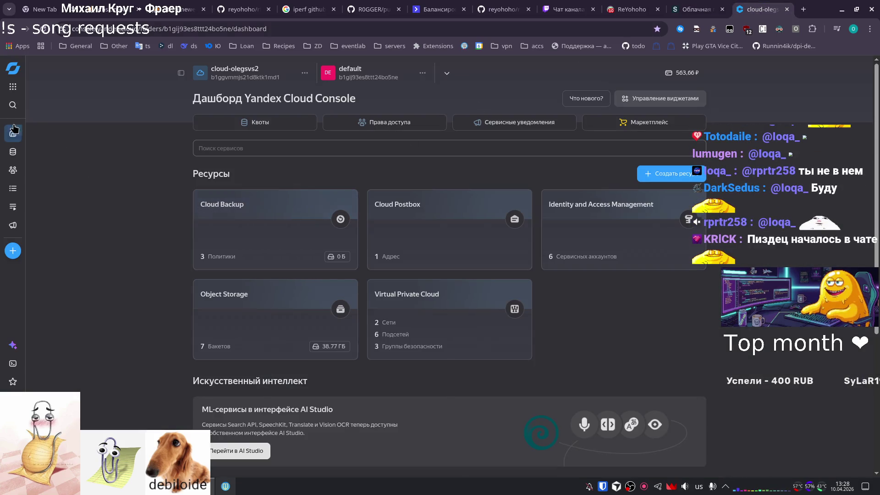
Open the Yandex Network Load Balancer creation form (name nlb-c00cc-cac), then return to Timeweb via chat.
click(13, 87)
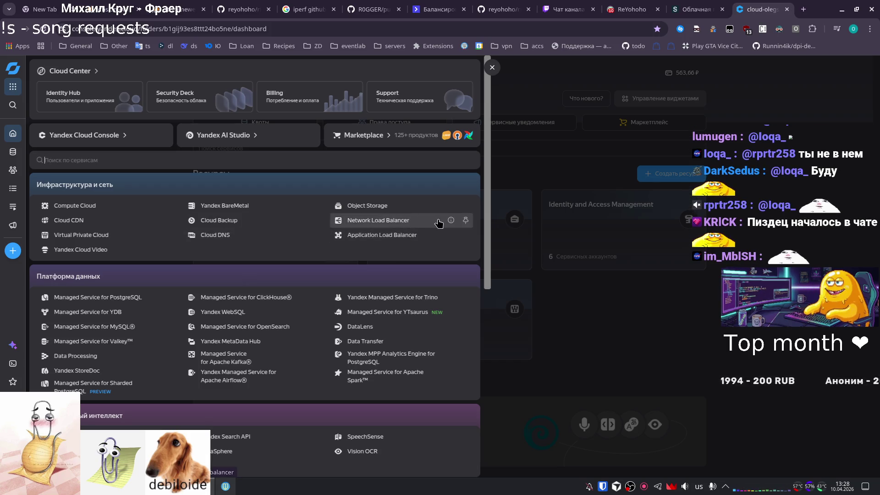
click(452, 221)
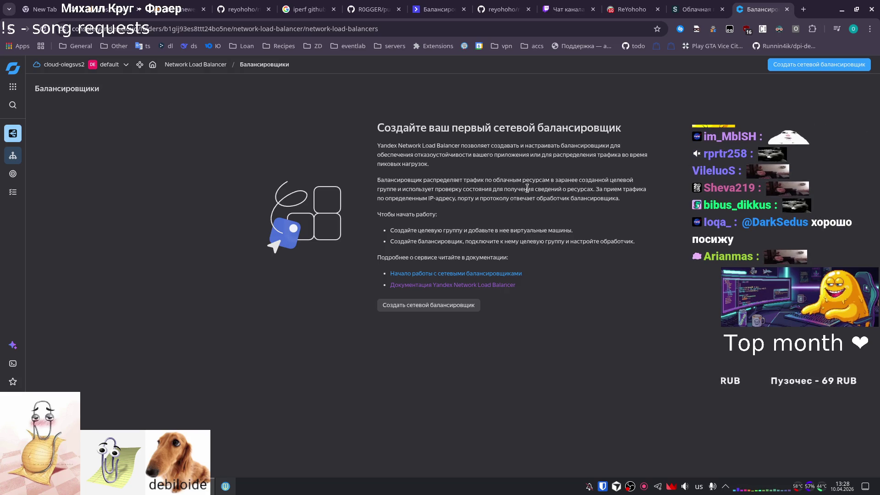
mouse_move(398, 190)
mouse_down()
mouse_move(640, 173)
mouse_move(613, 178)
mouse_up()
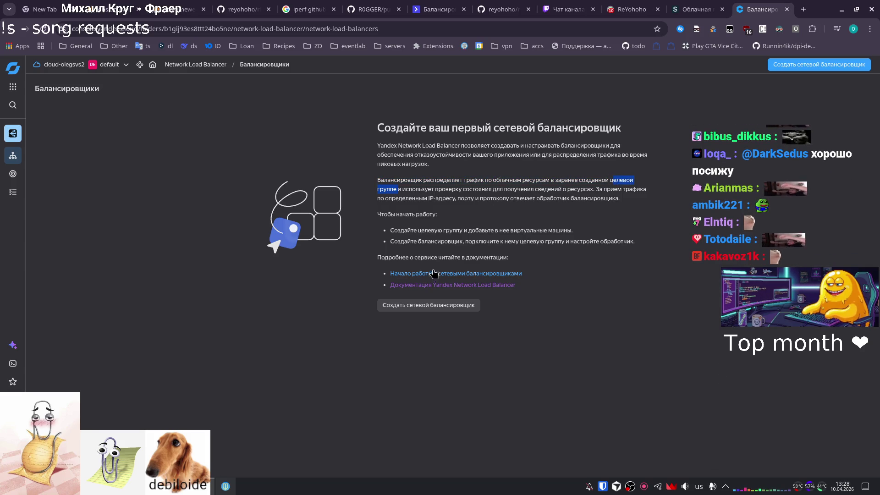
click(403, 312)
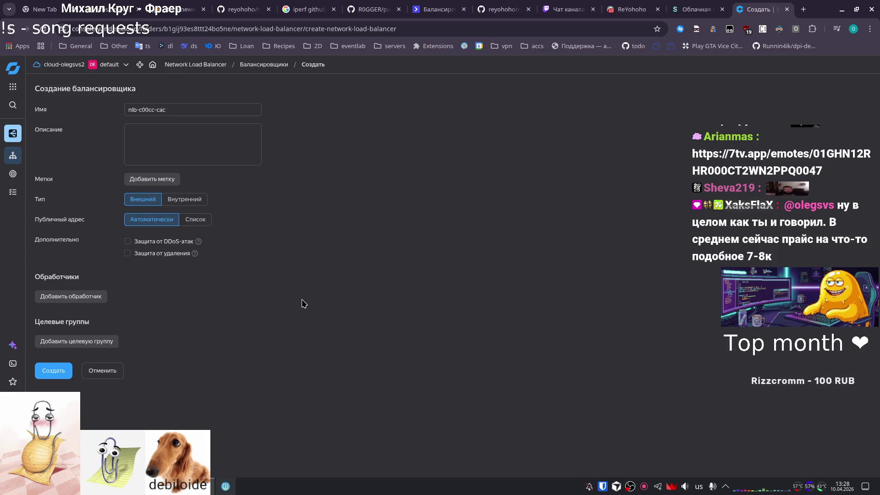
click(568, 10)
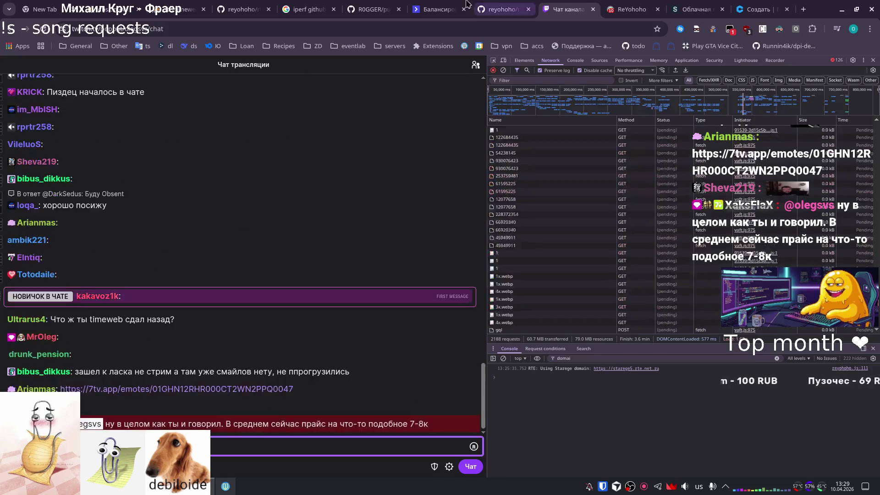
click(439, 9)
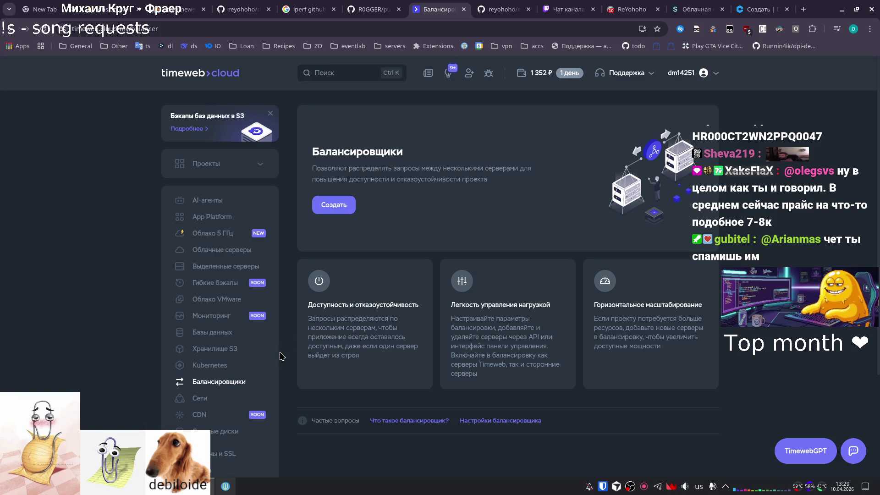
Start loading the Timeweb Центр поддержки, then jump back to the Yandex creation form with Ctrl+9.
mouse_move(627, 73)
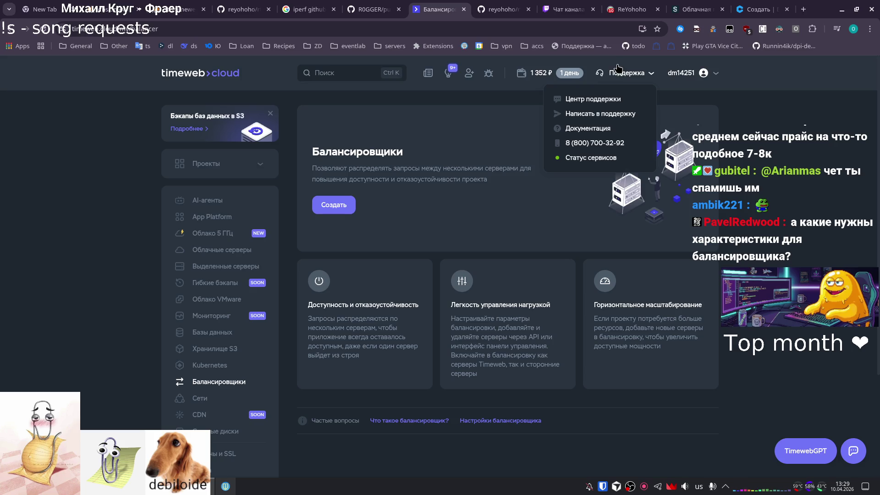
click(614, 98)
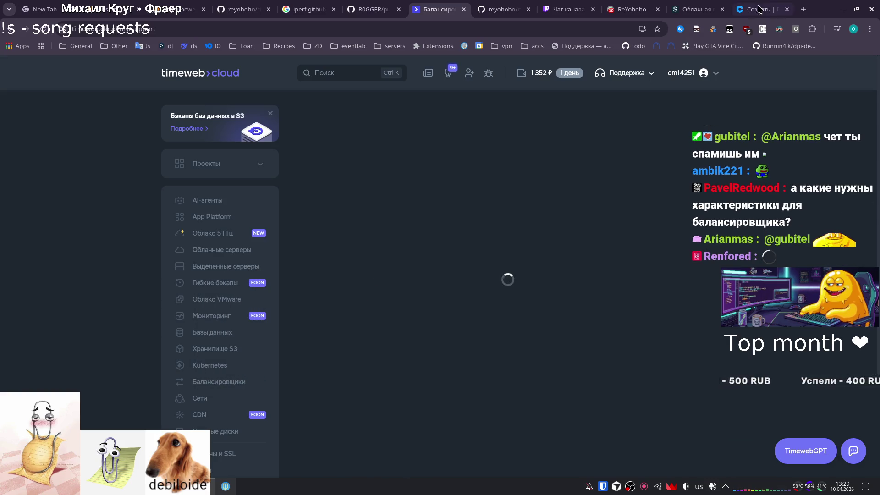
key(ctrl+9)
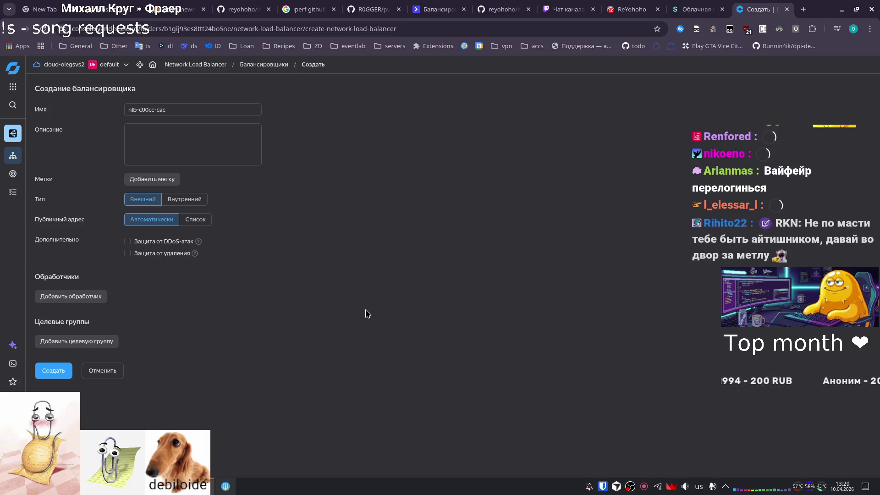
Add a target group block and create a new target group for the Yandex balancer.
click(92, 341)
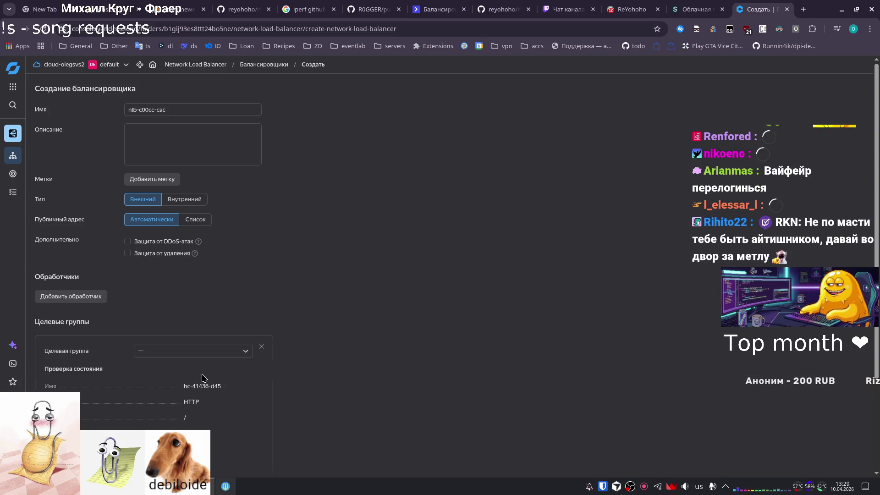
click(169, 354)
click(152, 392)
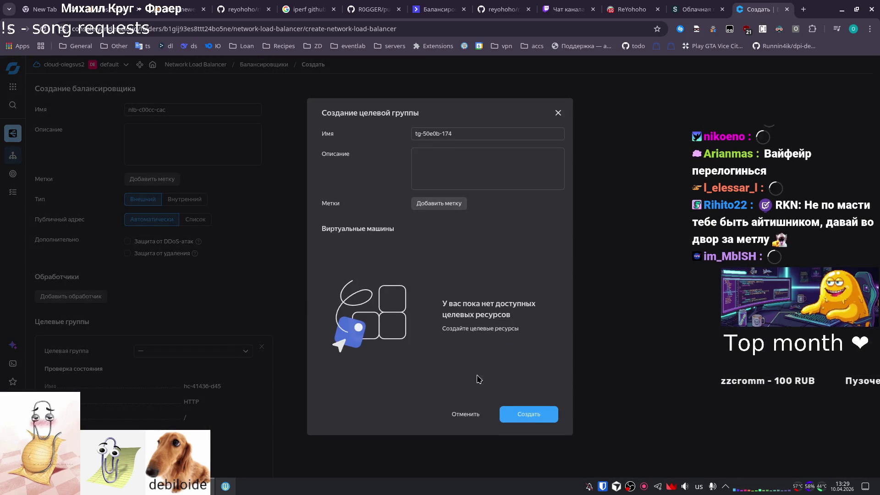
click(529, 415)
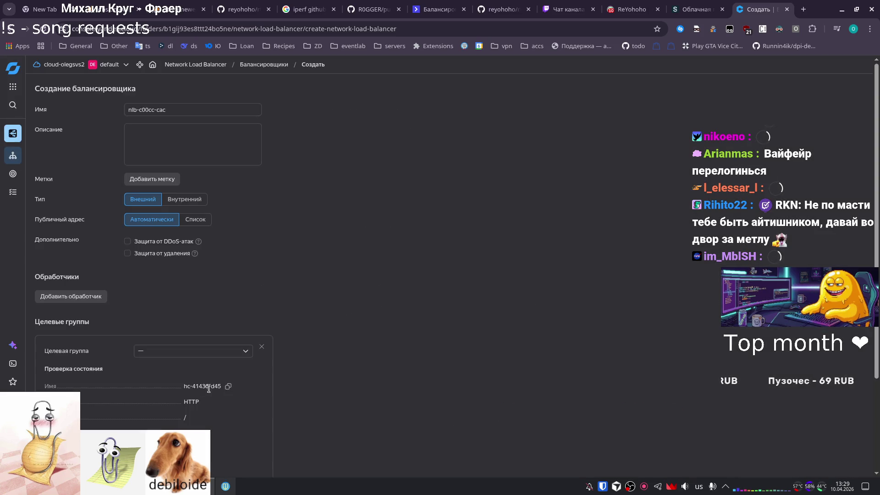
scroll(183, 358, down, 3)
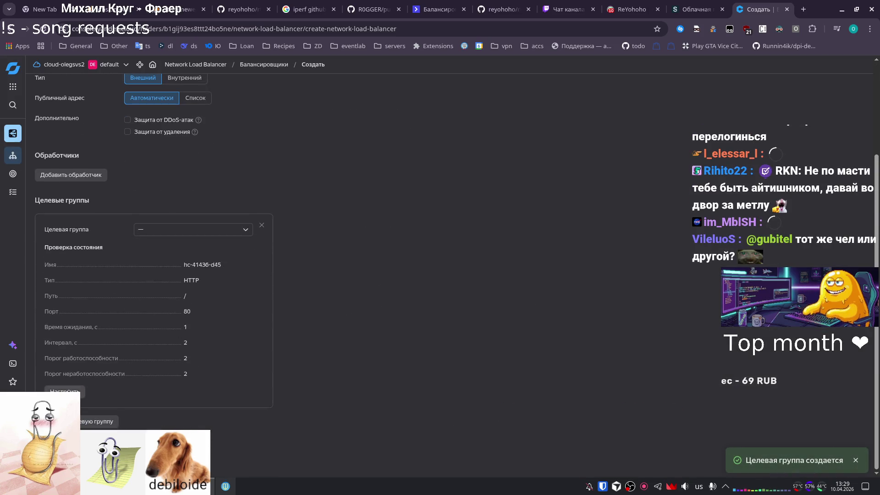
Try the health-check settings, entering 65.5, and discard them without applying.
click(69, 390)
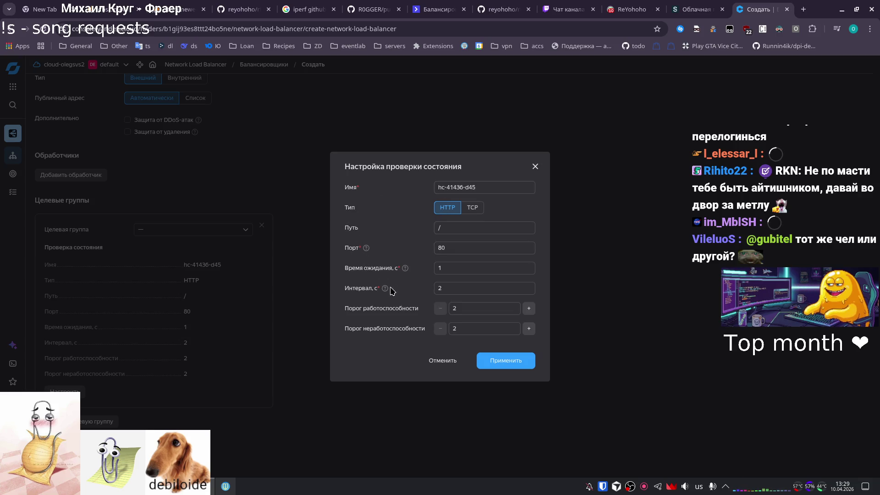
key(Tab)
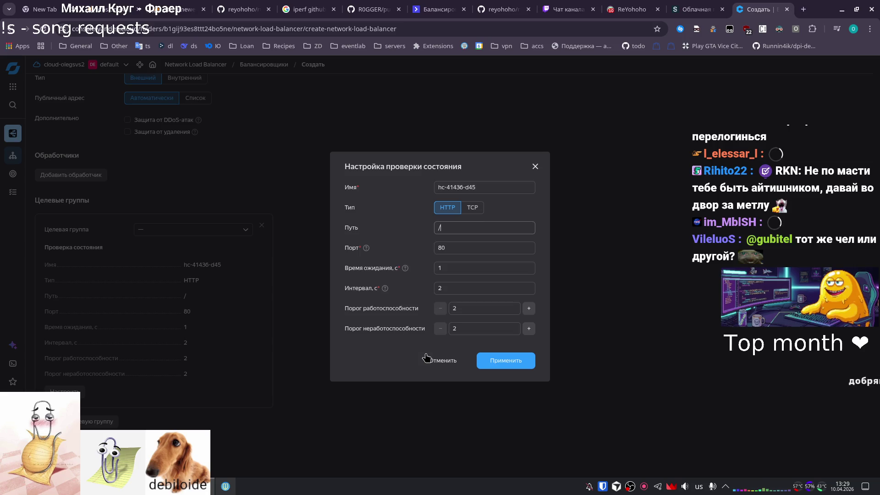
click(426, 359)
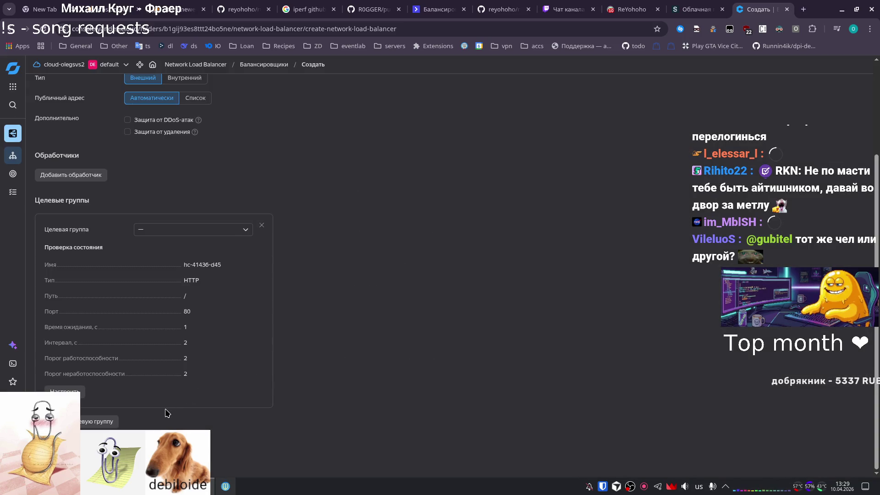
click(60, 391)
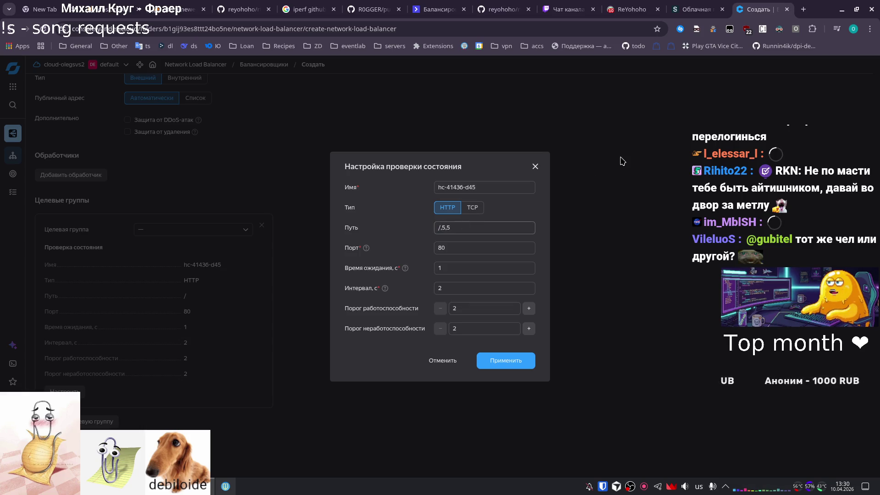
text(65.5)
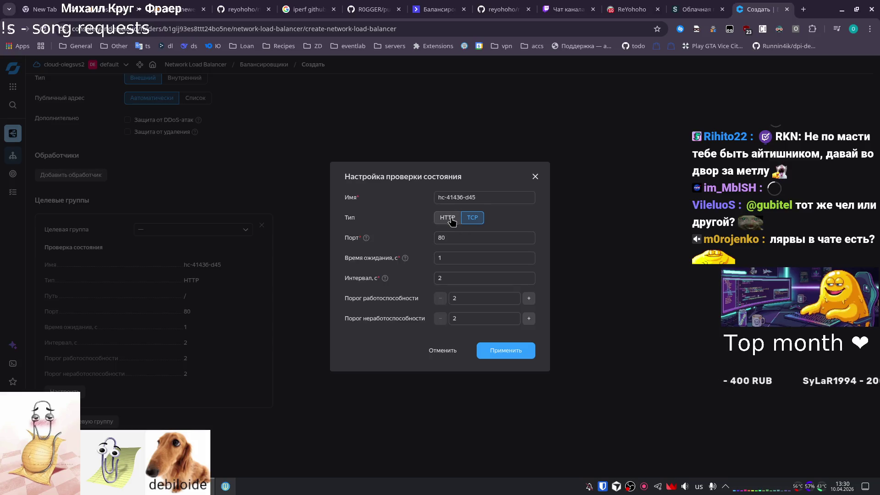
click(441, 360)
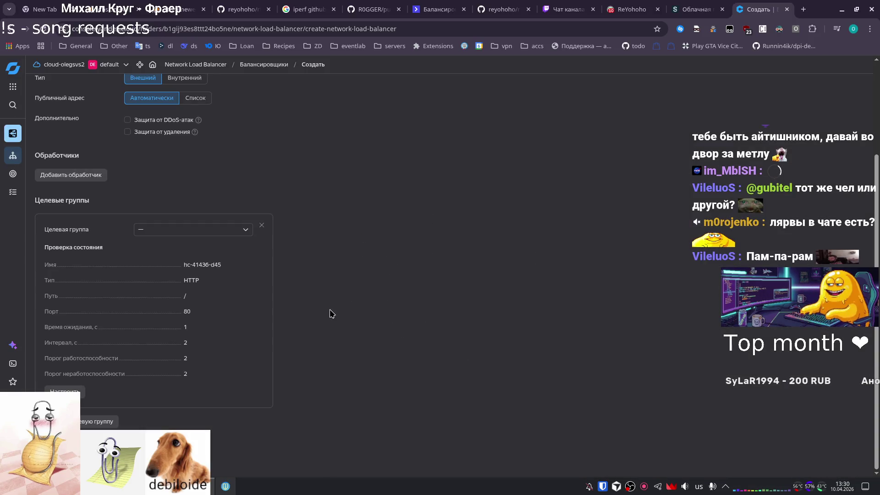
Open the listener dialog, close it unfilled, and switch to the Selectel load balancers page.
scroll(282, 313, up, 1)
scroll(281, 315, up, 1)
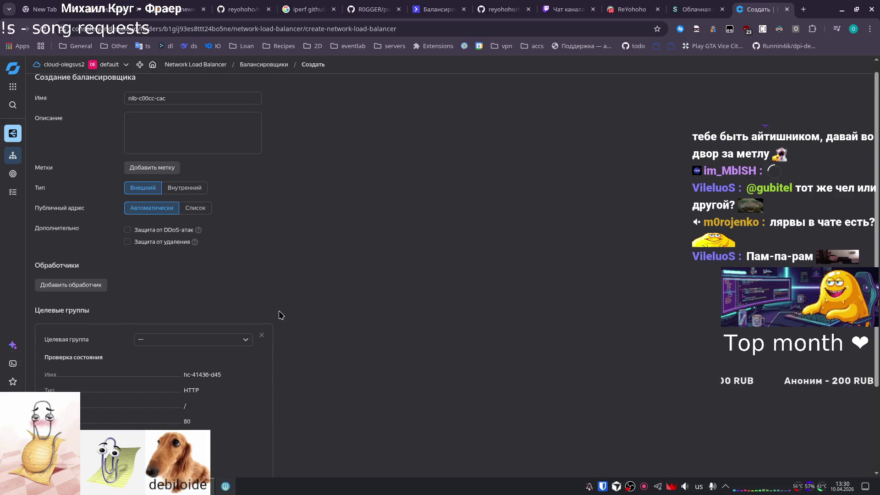
click(94, 286)
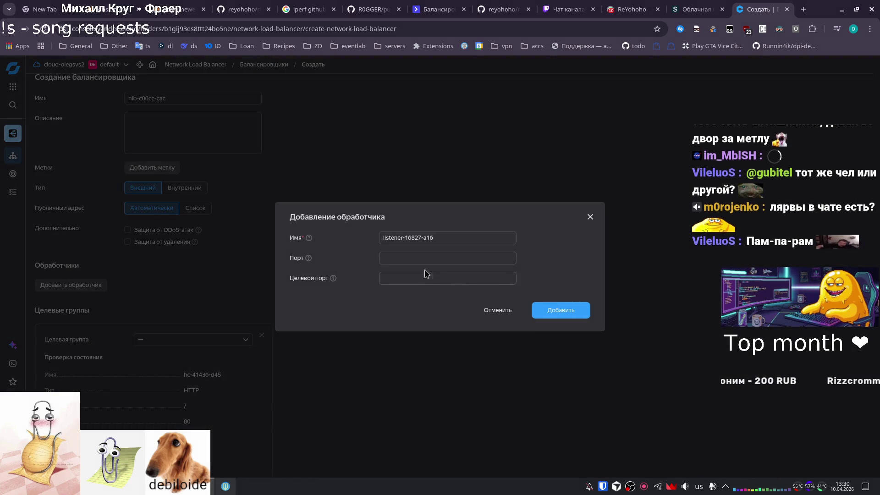
click(498, 310)
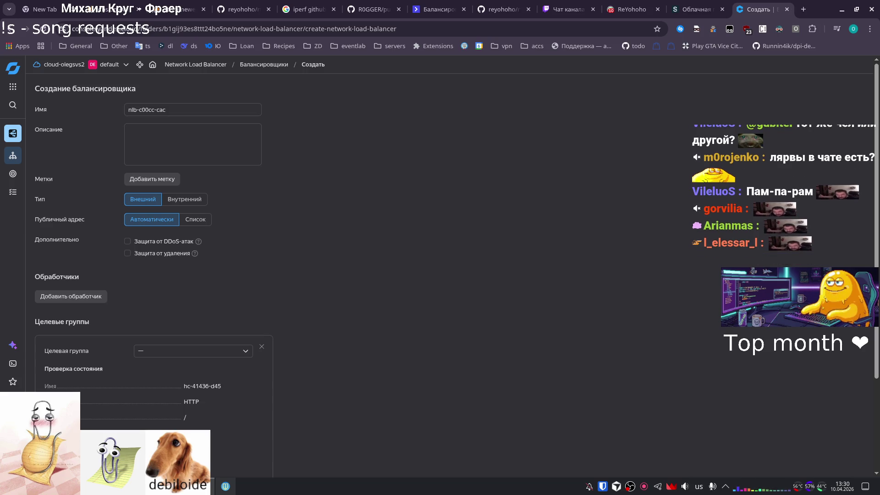
key(ctrl+shift+Tab)
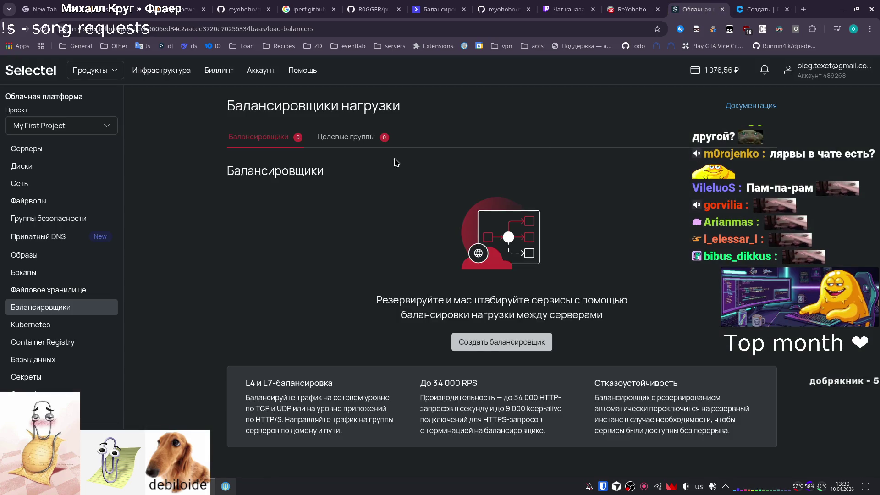
Start a new Selectel load balancer, review its configuration, and advance to the target groups step.
click(502, 342)
scroll(351, 323, down, 2)
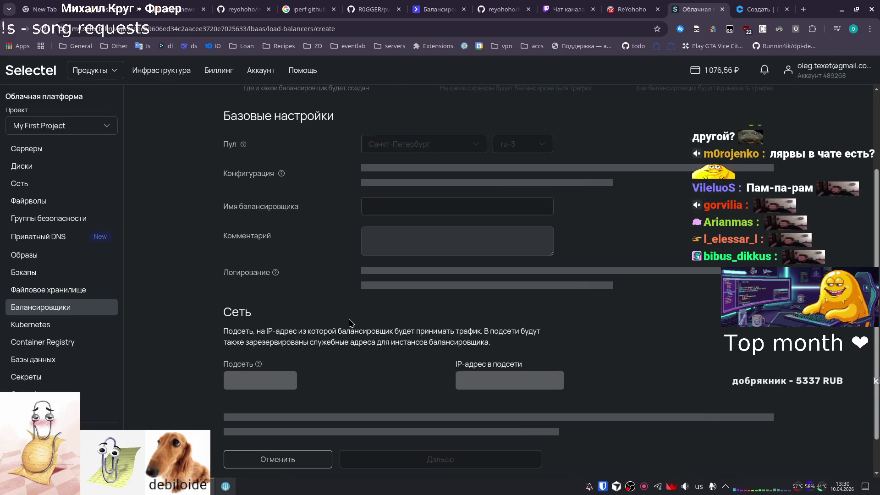
scroll(349, 324, down, 5)
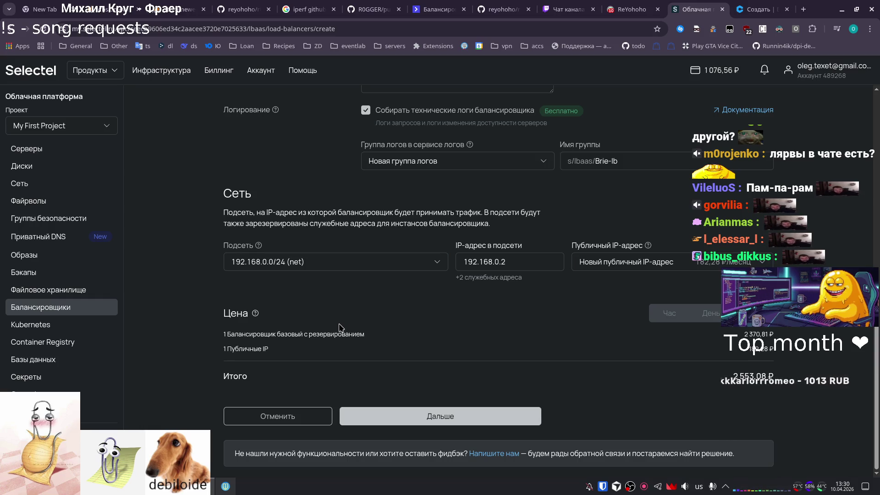
scroll(341, 327, up, 3)
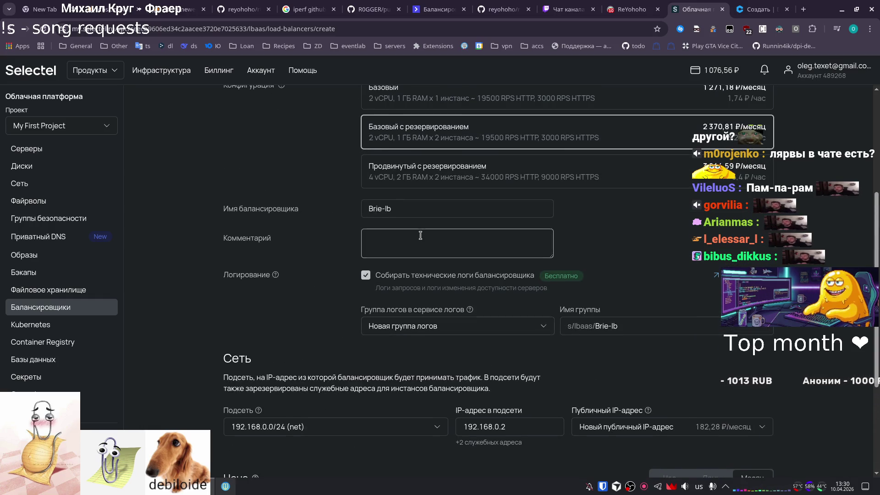
scroll(327, 262, down, 3)
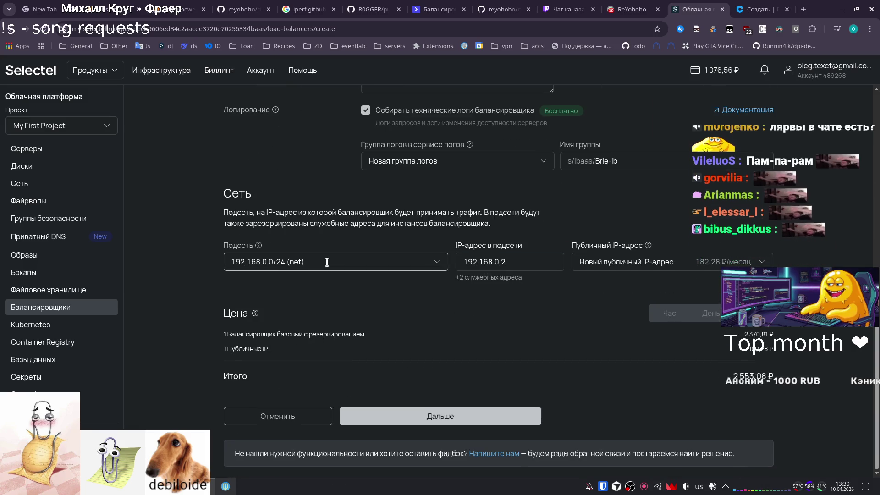
click(348, 416)
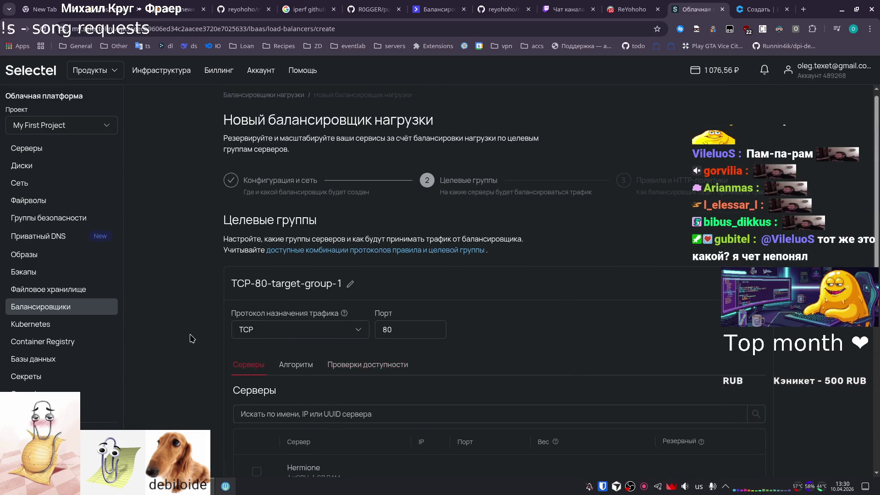
Keep TCP as the protocol and review the group's Алгоритм and Проверки доступности tabs.
scroll(188, 337, down, 2)
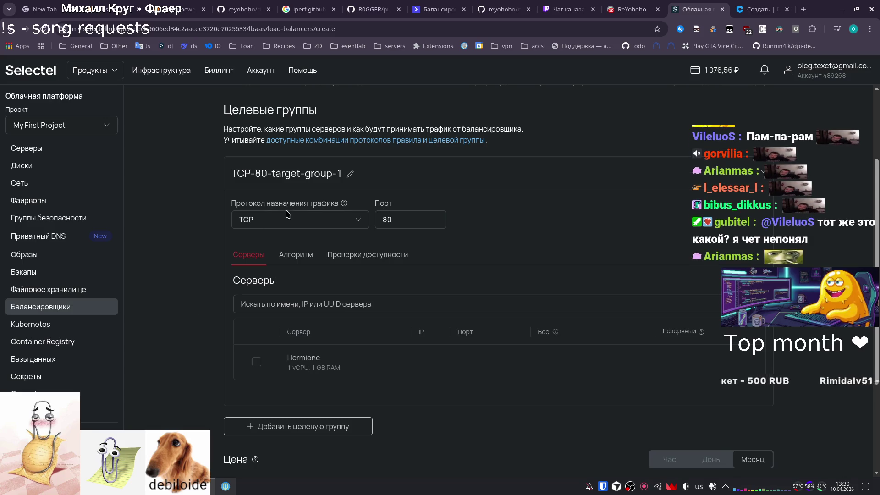
click(277, 225)
click(275, 226)
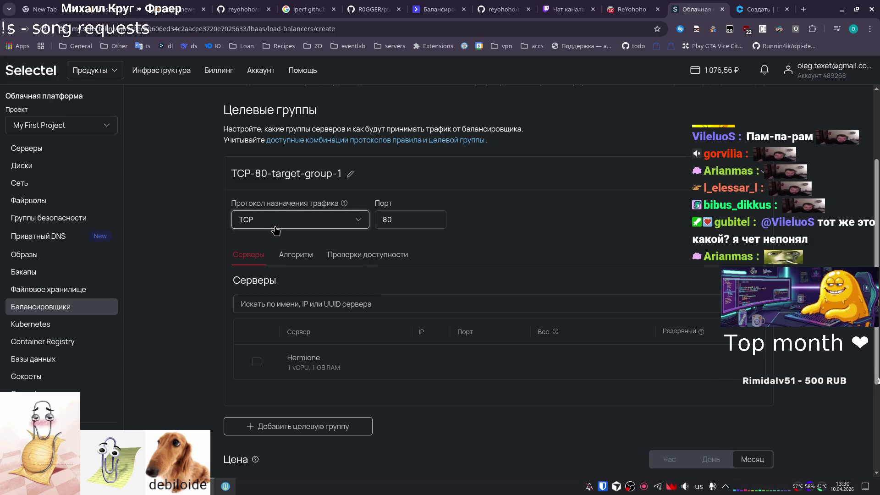
click(331, 253)
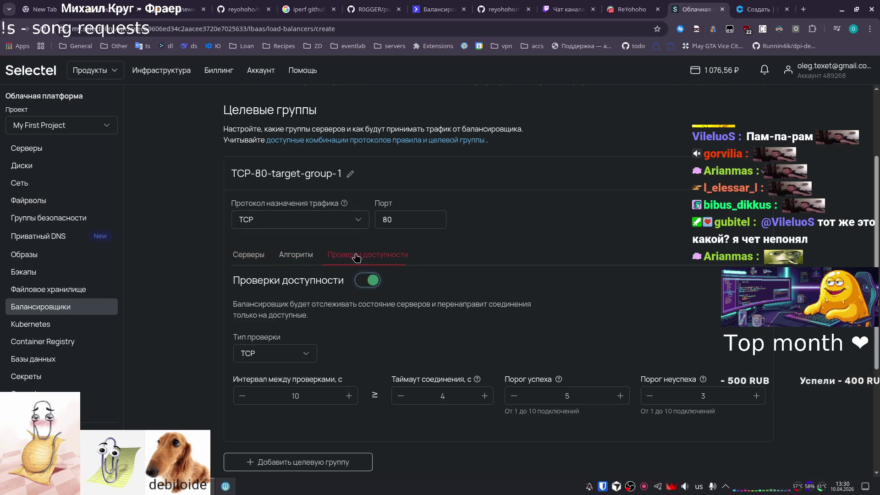
click(287, 257)
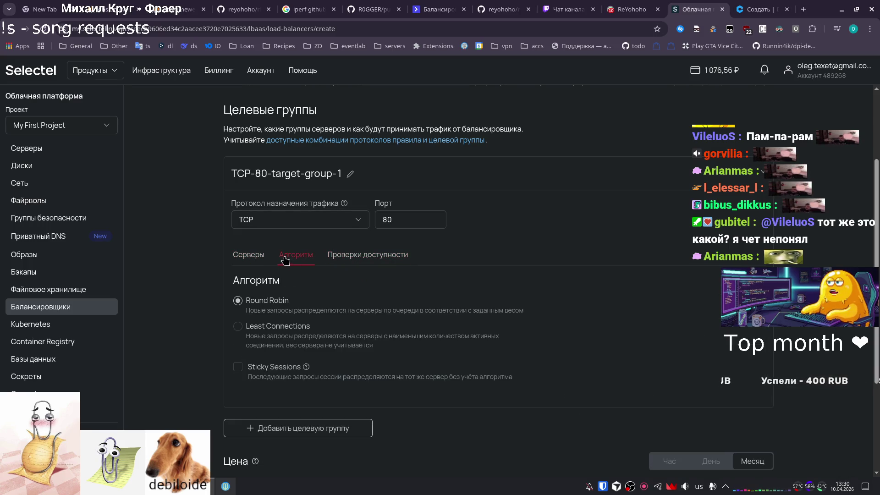
click(369, 255)
click(250, 256)
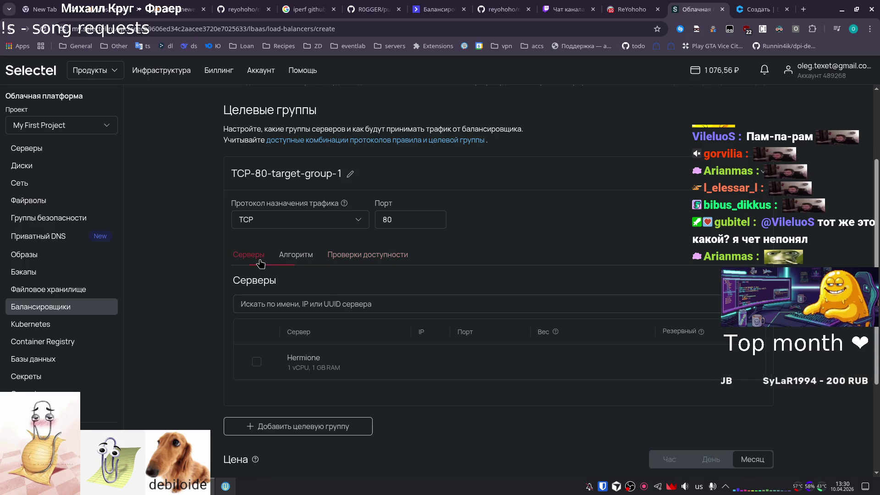
Check the group's Серверы list, try Дальше, and close the Selectel tab.
click(346, 302)
scroll(345, 303, down, 3)
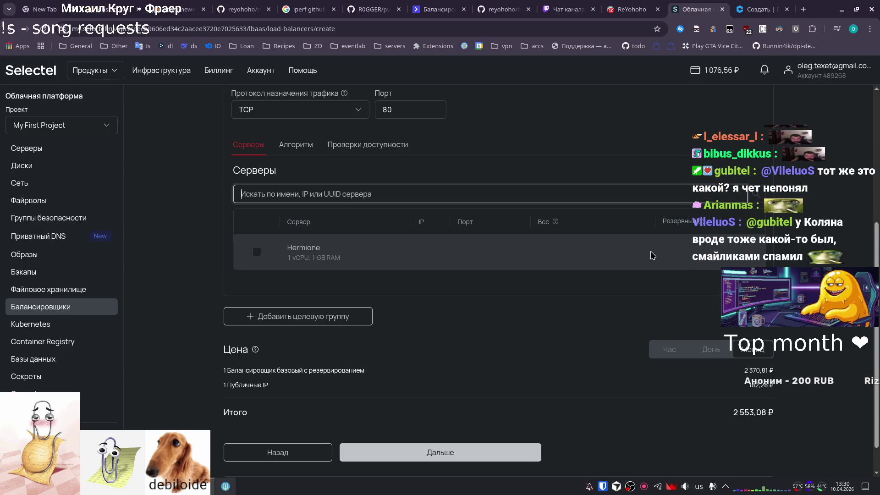
scroll(389, 302, down, 1)
click(363, 421)
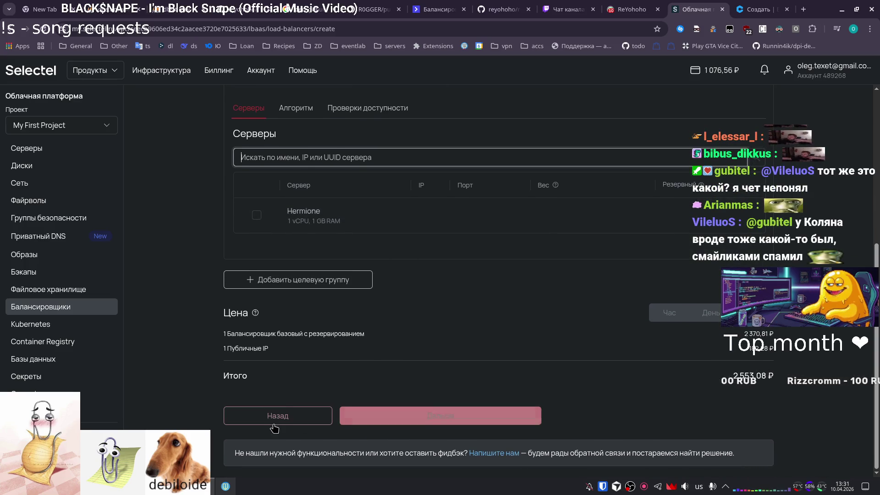
middle_click(711, 5)
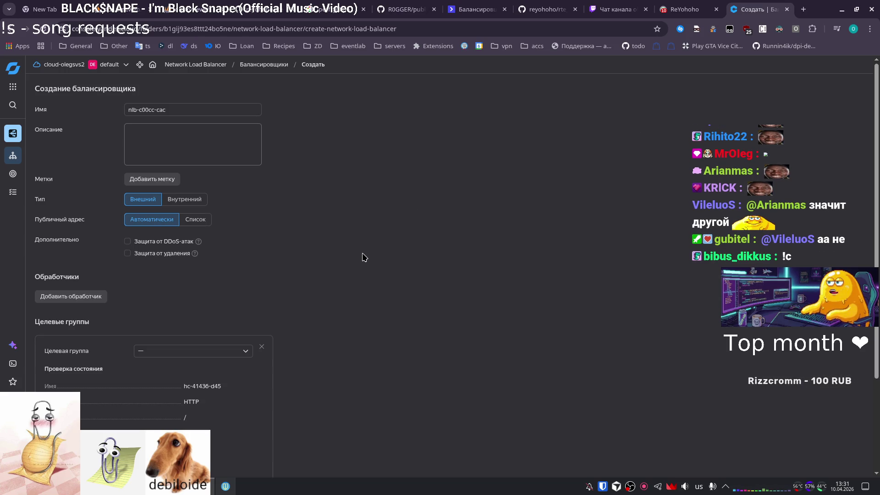
Reopen the Yandex health-check settings, close them unchanged, and return via the Балансировщики breadcrumb.
scroll(362, 259, down, 3)
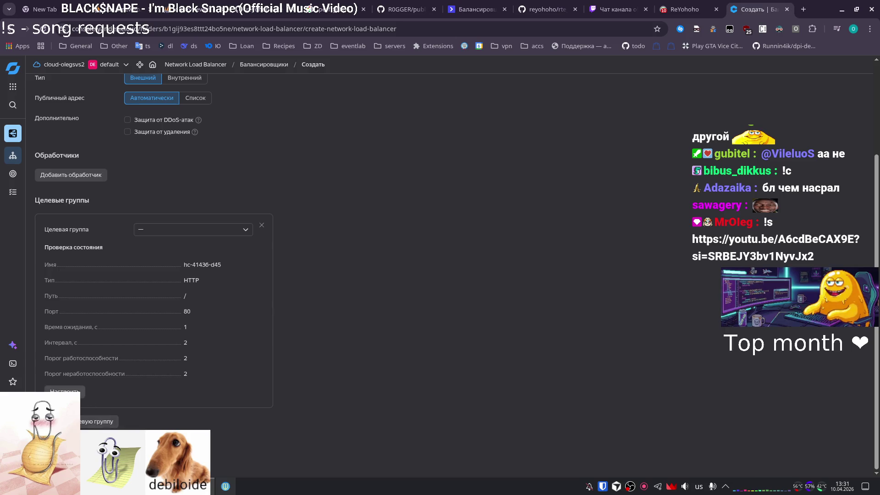
click(82, 391)
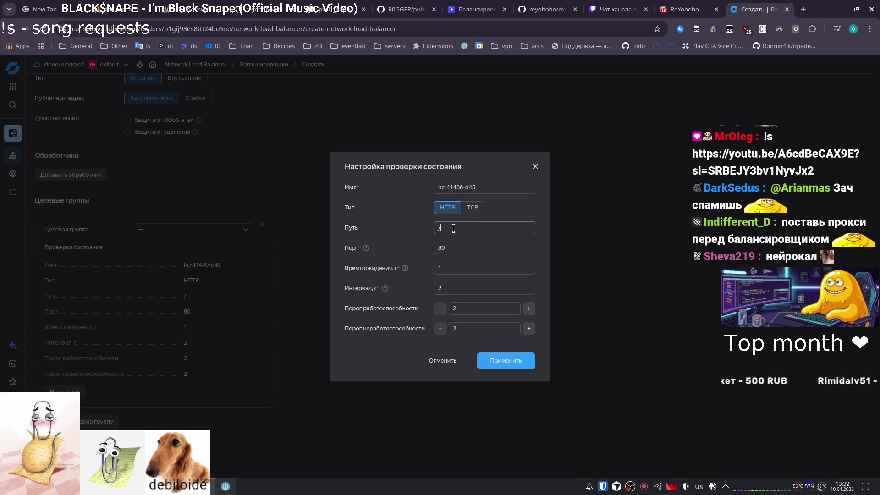
click(535, 166)
scroll(111, 199, up, 3)
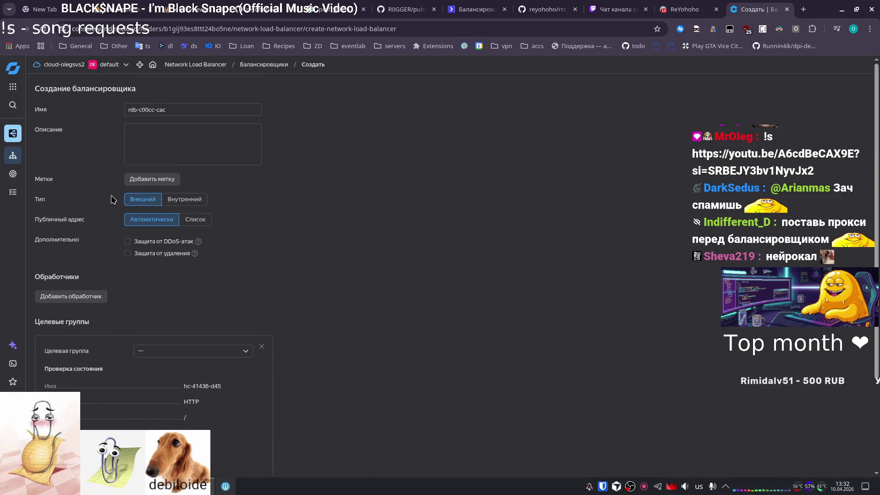
click(264, 65)
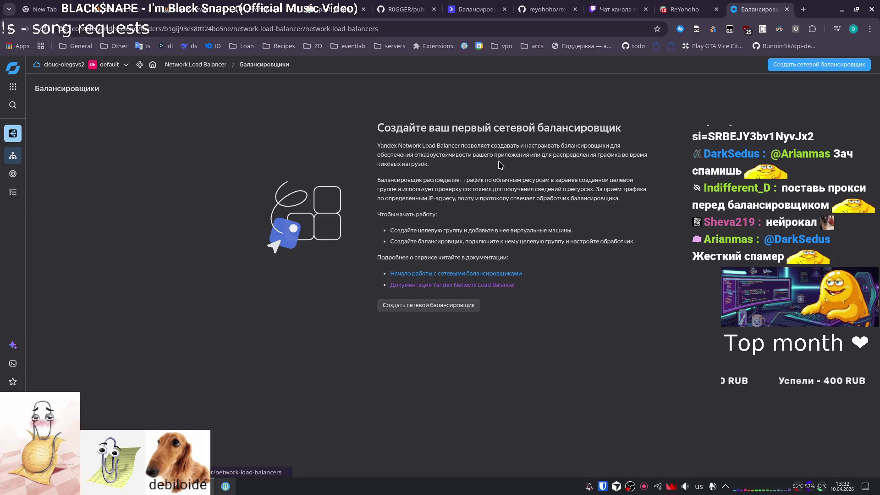
Open the Network Load Balancer getting-started guide in a new tab and search the page for 'путь'.
middle_click(467, 277)
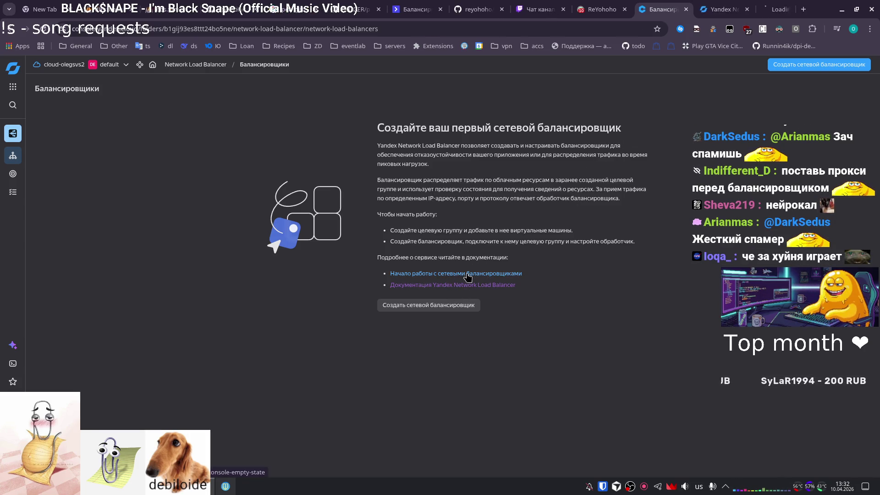
key(ctrl+Tab)
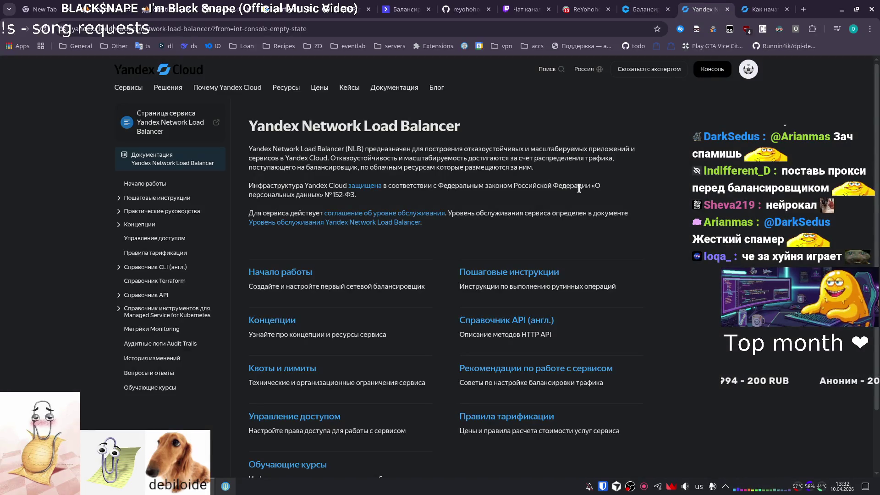
key(ctrl+f)
key(alt+shift)
text(путь)
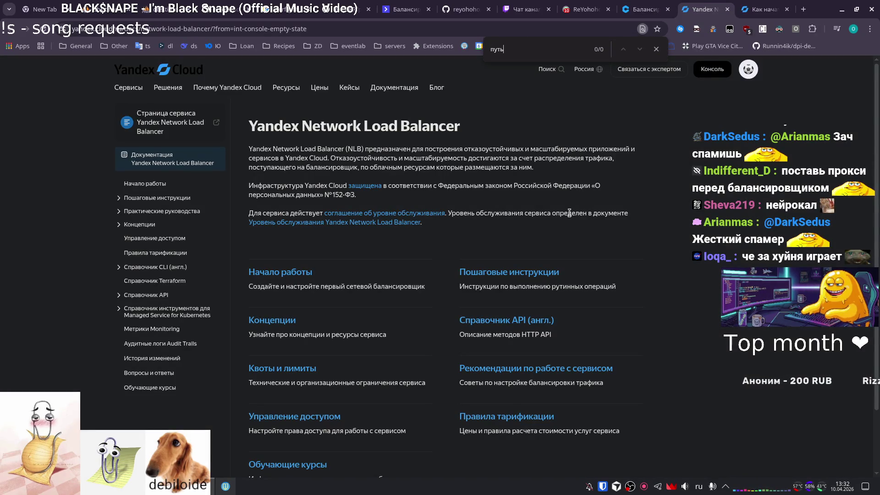
key(ctrl+Tab)
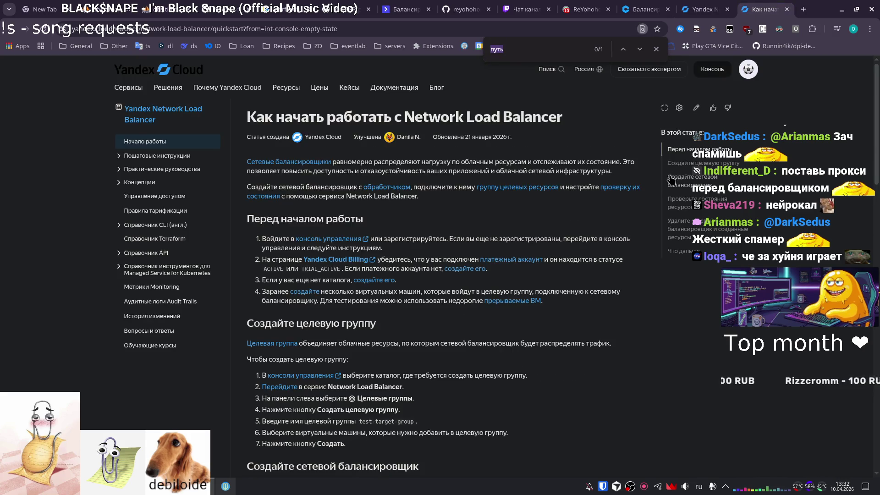
key(BackSpace)
text(ь)
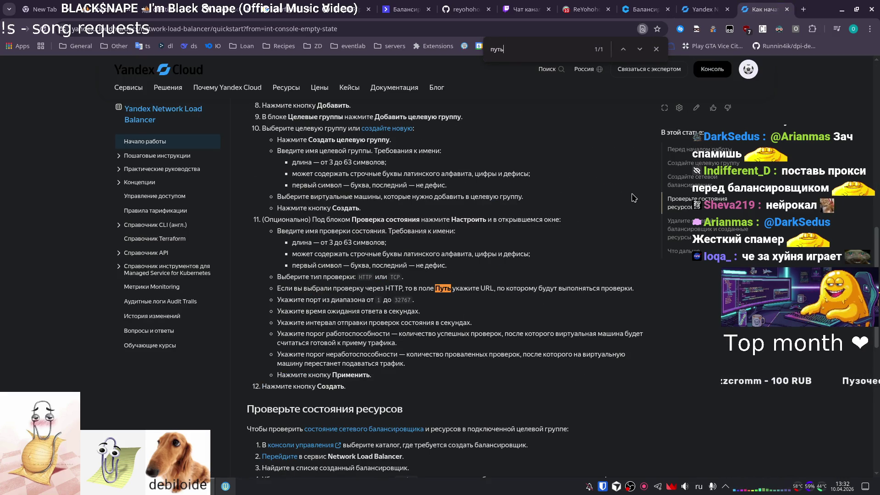
Read the guide's health-check path and target group machine steps, then close the guide tab.
drag(632, 289, 579, 289)
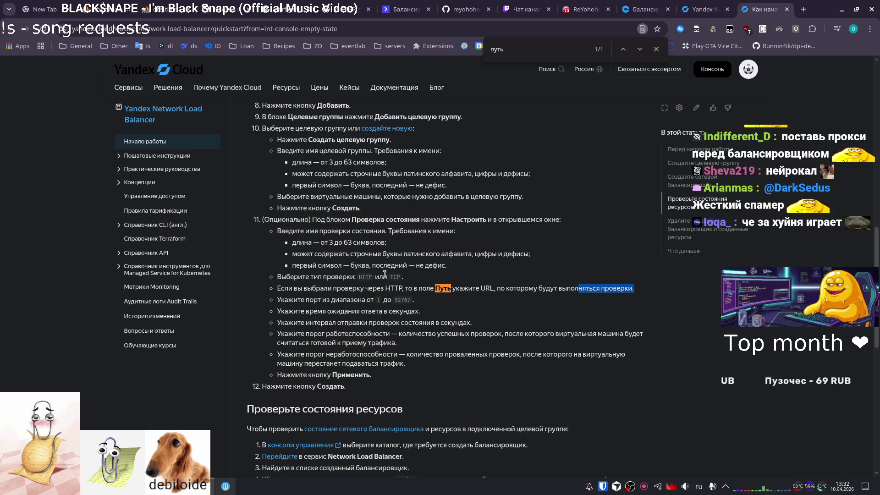
key(ctrl+f)
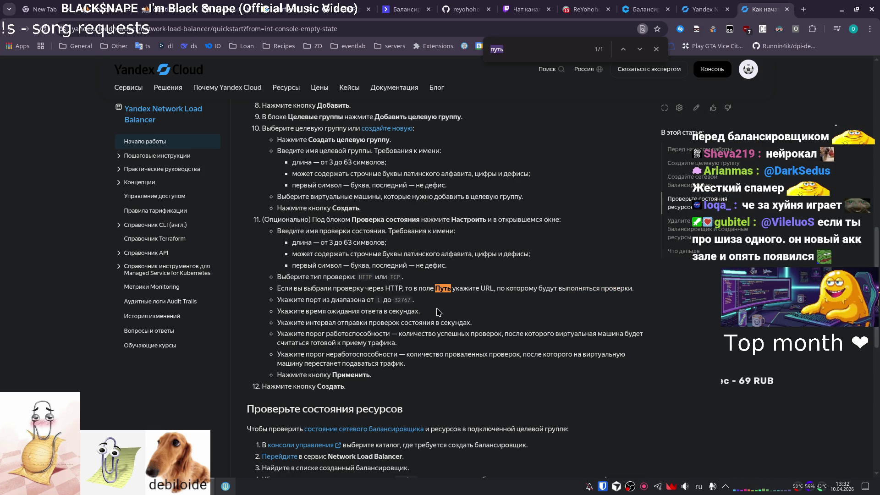
scroll(316, 276, up, 1)
scroll(279, 220, down, 1)
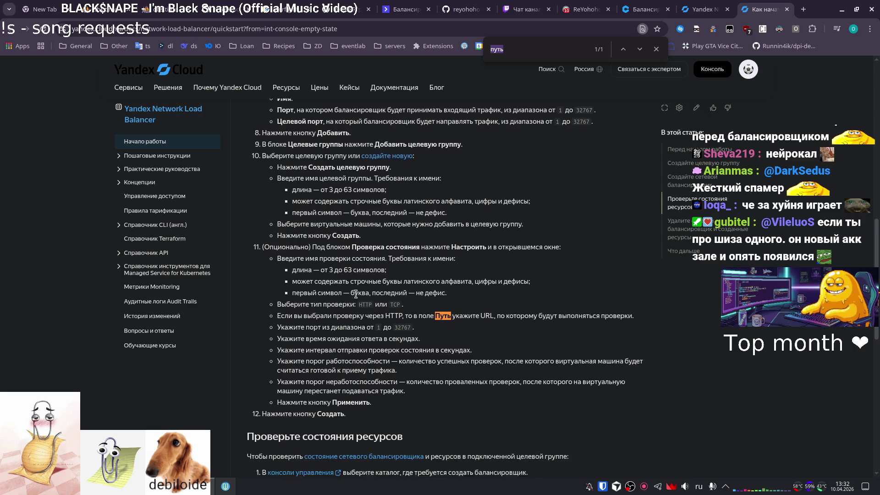
scroll(308, 219, up, 2)
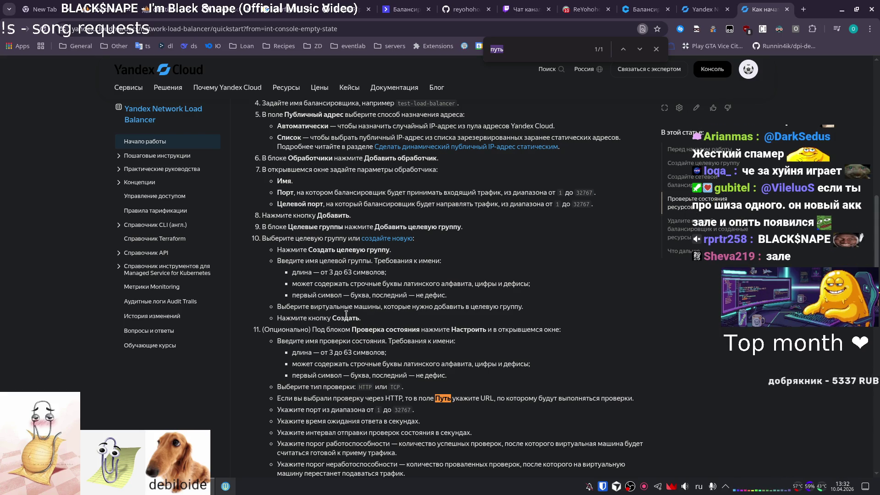
mouse_move(510, 306)
mouse_down()
mouse_move(276, 306)
mouse_move(532, 309)
mouse_up()
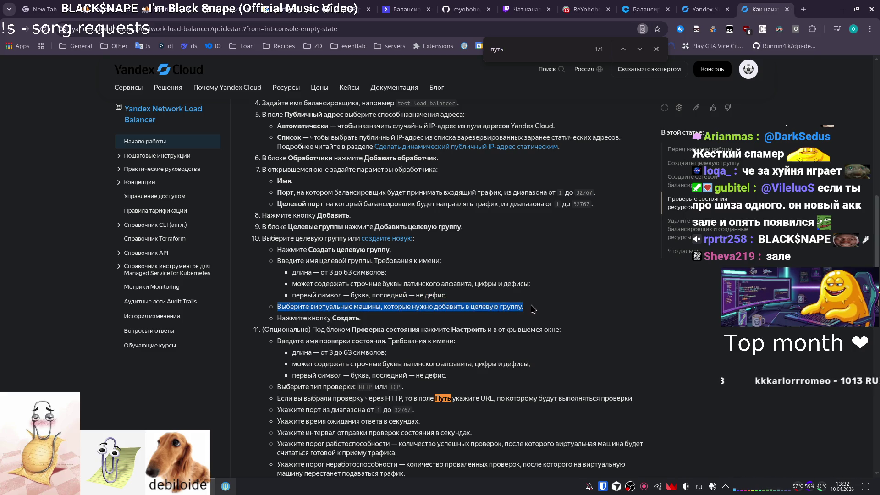
middle_click(756, 4)
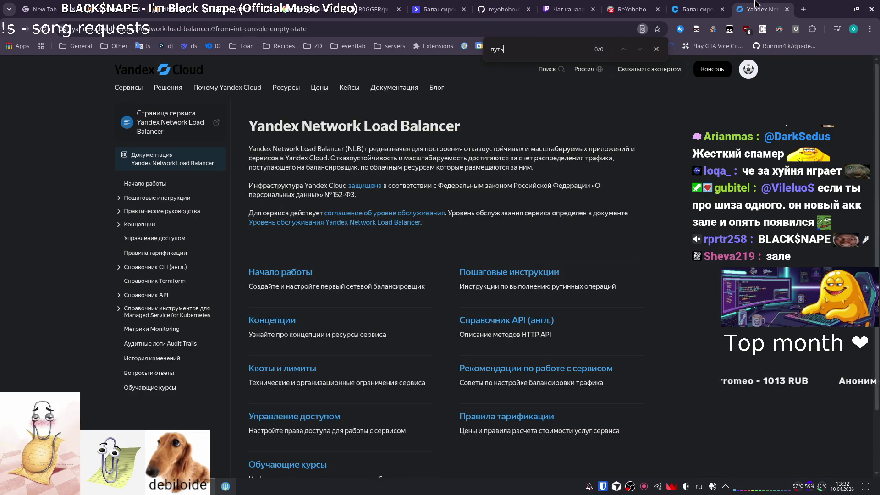
Close both Yandex tabs, open DevTools on the Twitch chat, then go to Timeweb's Балансировщики tab.
middle_click(755, 4)
middle_click(756, 4)
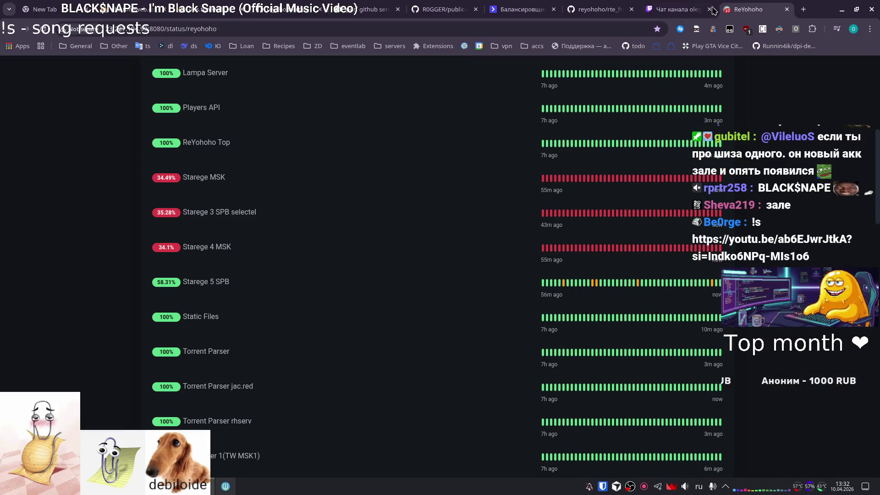
mouse_move(496, 3)
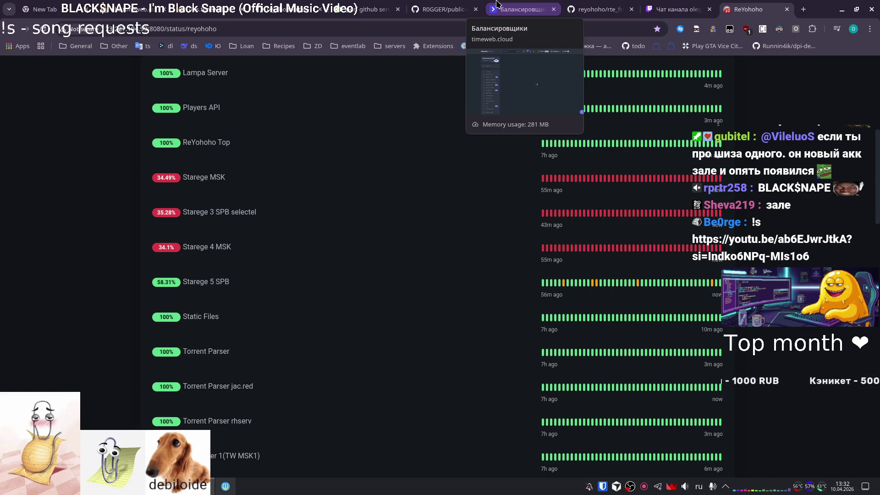
click(664, 4)
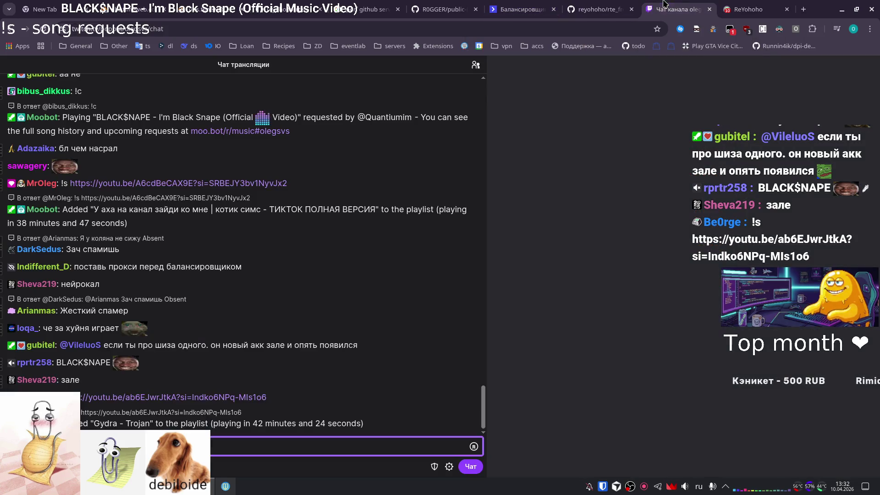
key(F12)
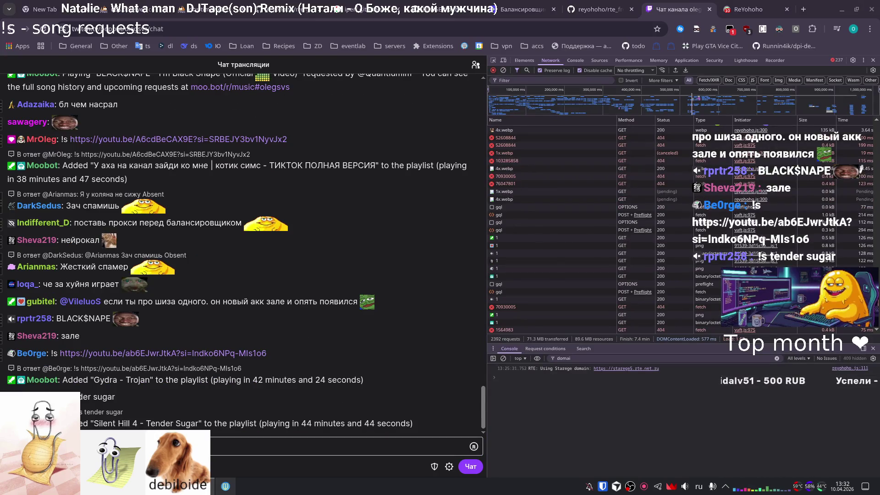
click(143, 317)
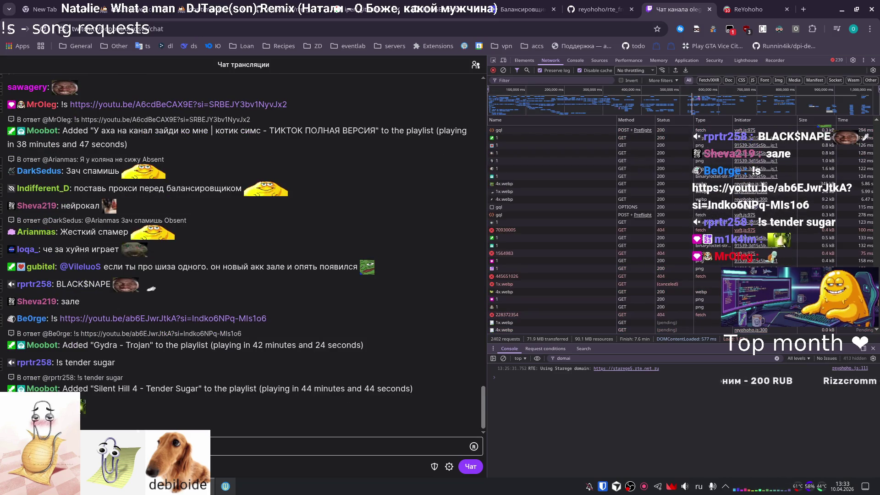
click(523, 9)
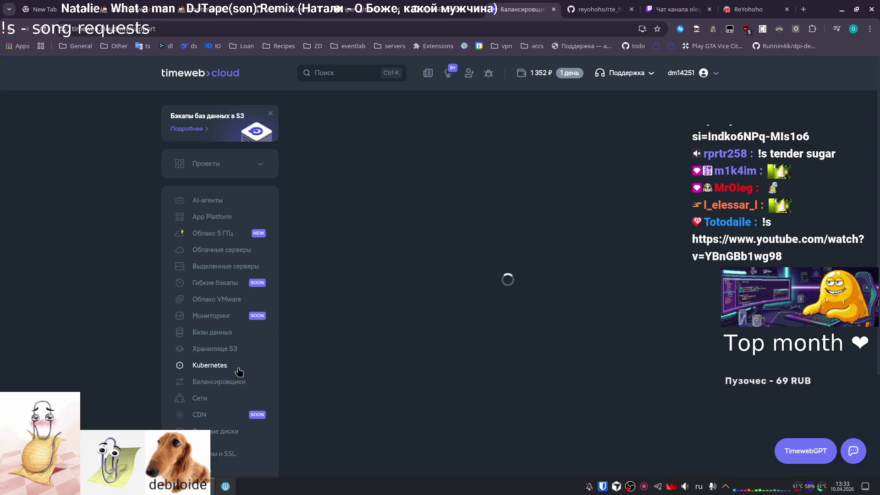
Open and close Timeweb Cloud's create-load-balancer form, then switch to the SSH terminal.
click(340, 206)
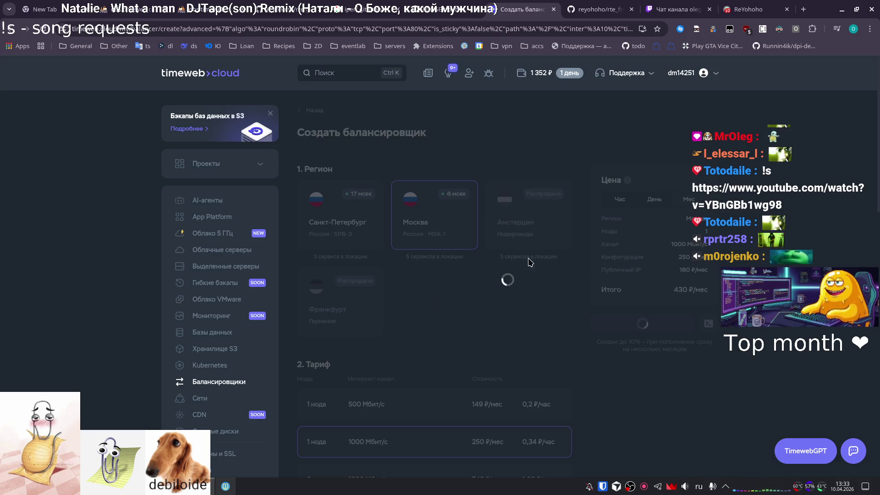
middle_click(502, 4)
click(752, 9)
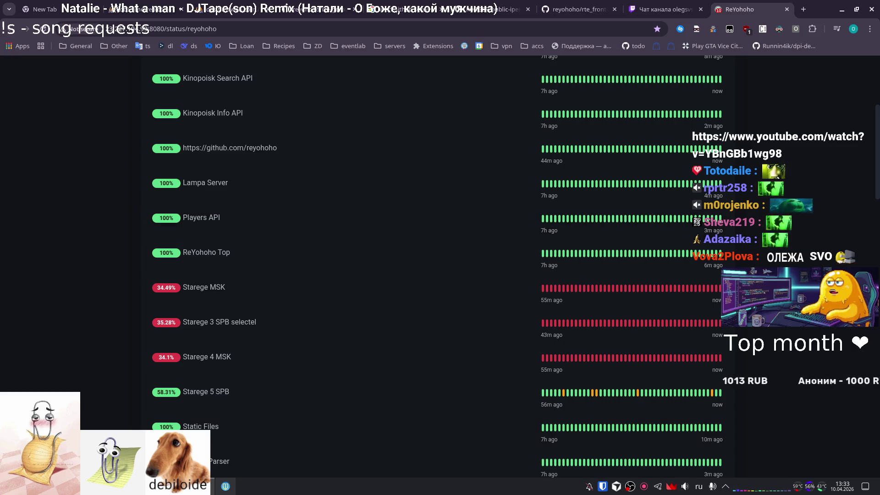
key(alt+Tab)
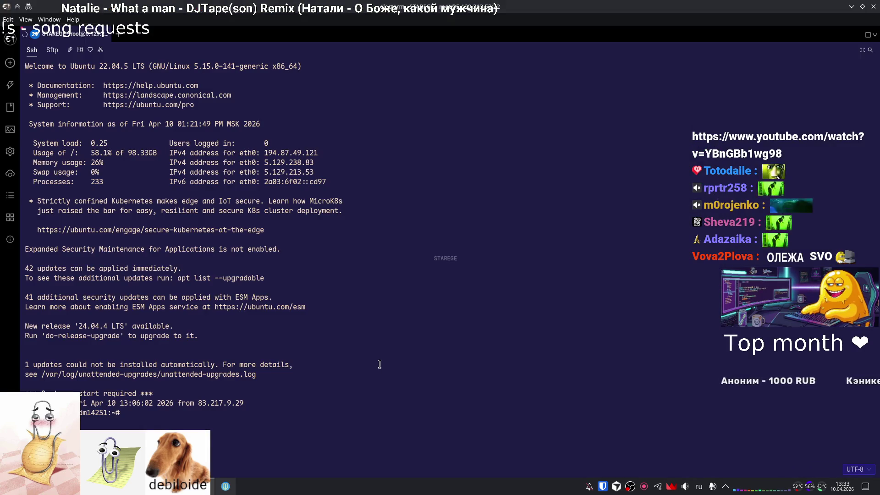
Start a new SSH session to the Ubuntu 22.04.5 server and bring up Telegram.
key(ctrl+t)
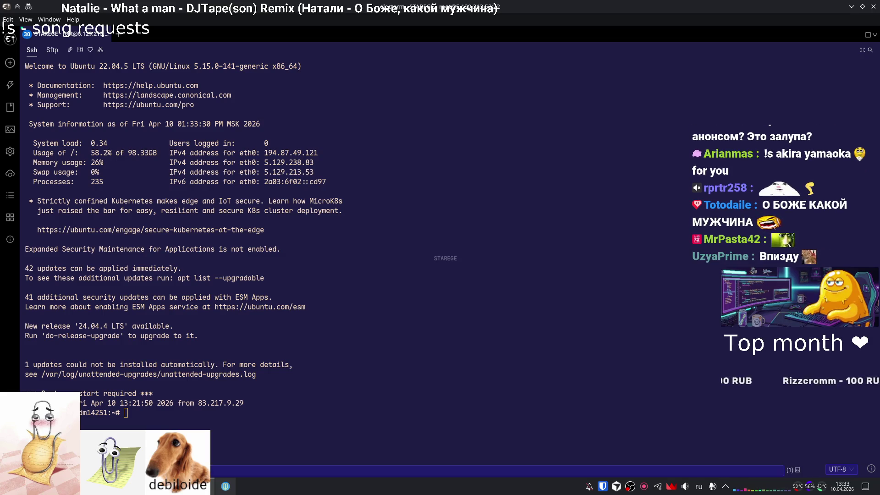
click(658, 487)
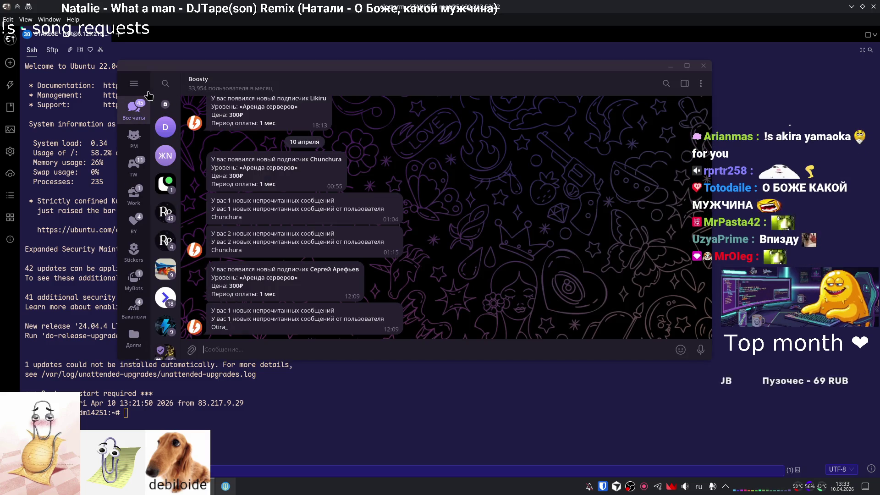
Open the comments under the RTE channel's server-move post and view the Shared tariff screenshot.
click(165, 297)
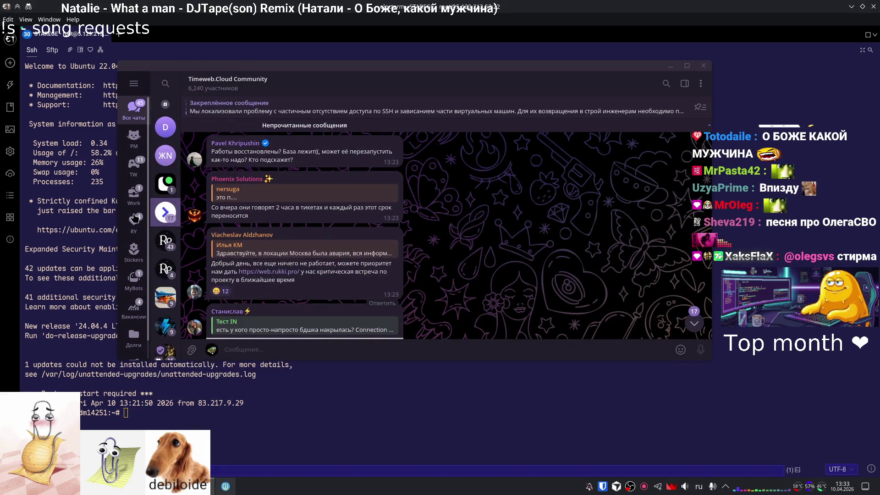
click(134, 220)
click(165, 110)
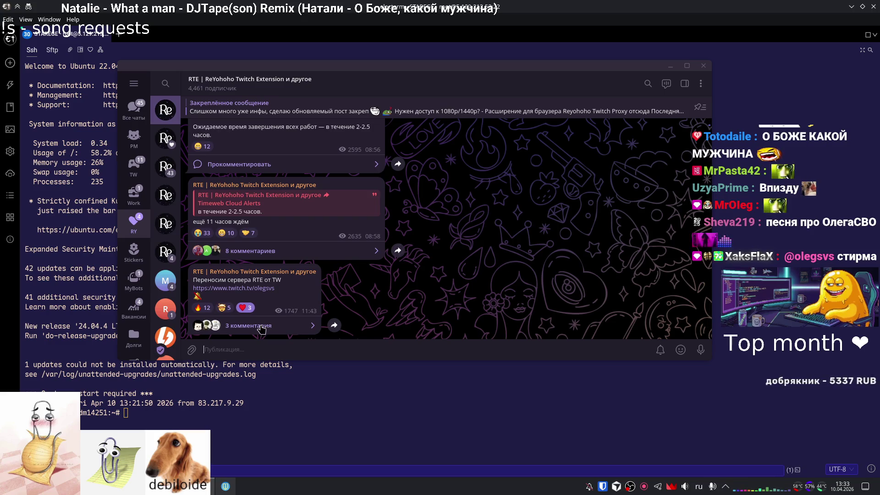
click(261, 326)
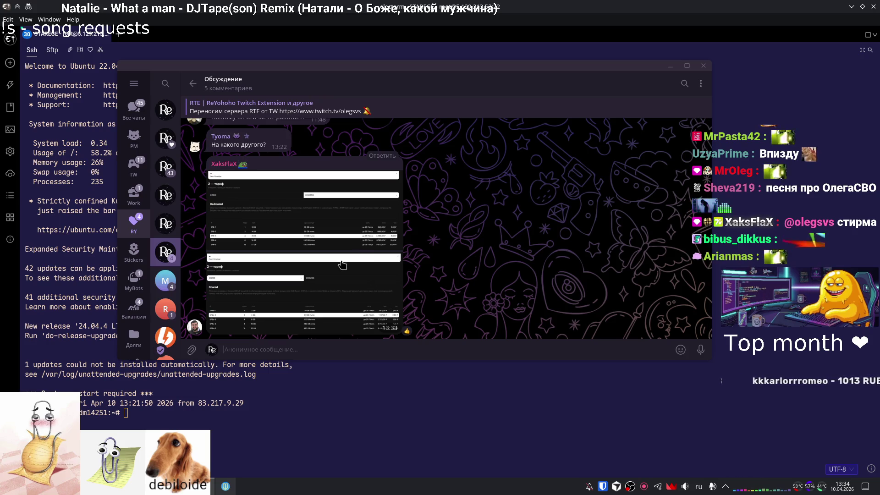
click(342, 264)
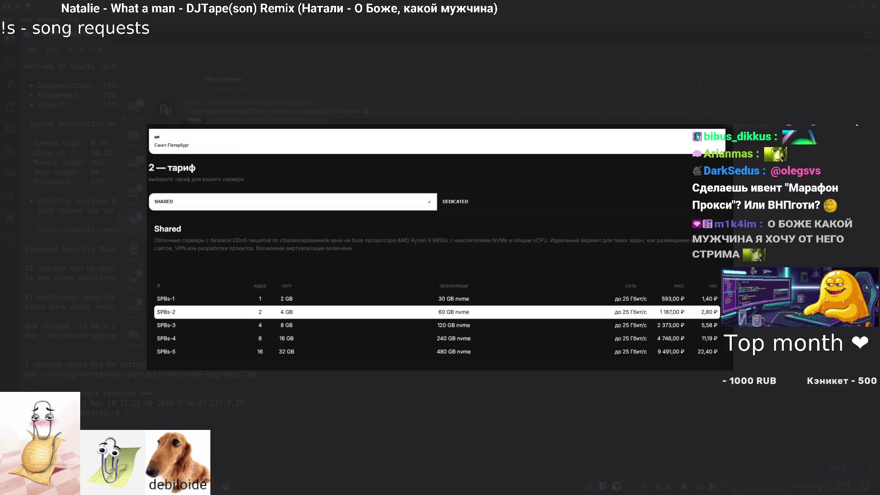
key(Left)
key(Right)
key(Left)
key(Right)
key(Left)
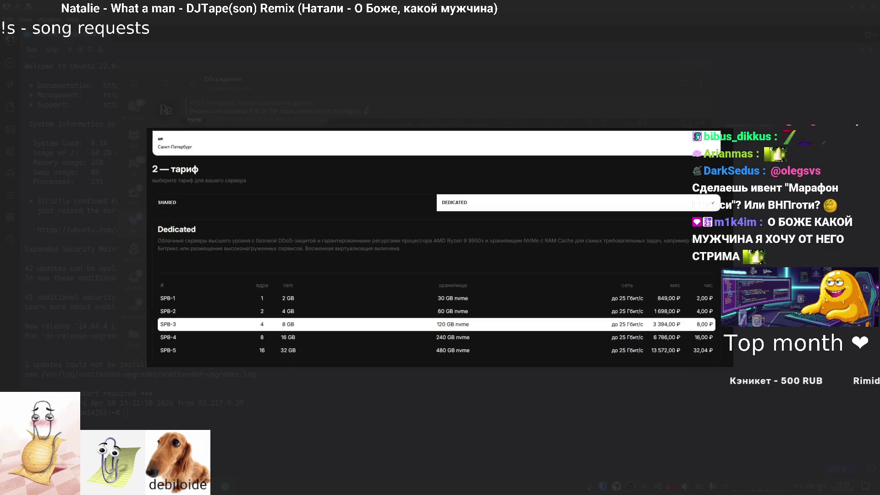
key(Right)
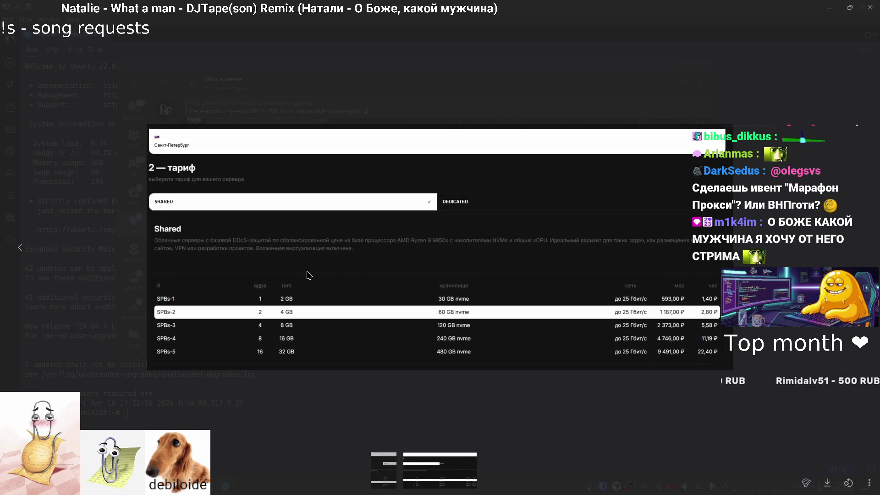
key(Escape)
click(206, 407)
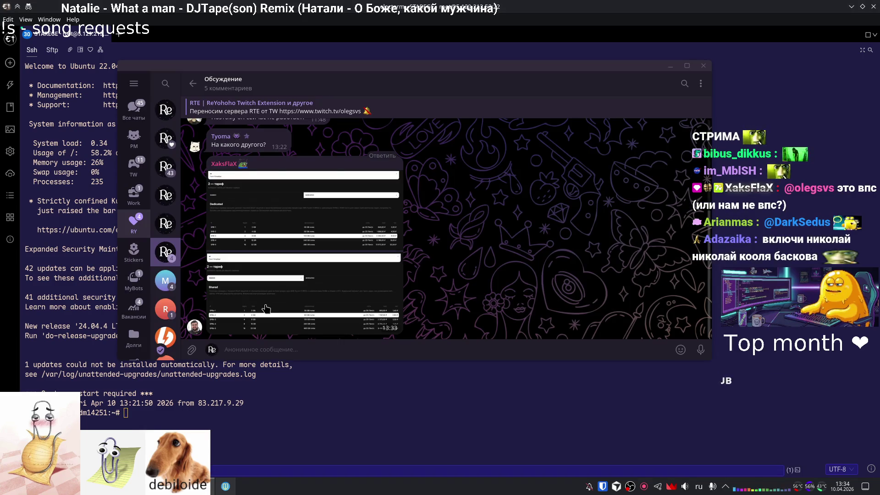
click(267, 308)
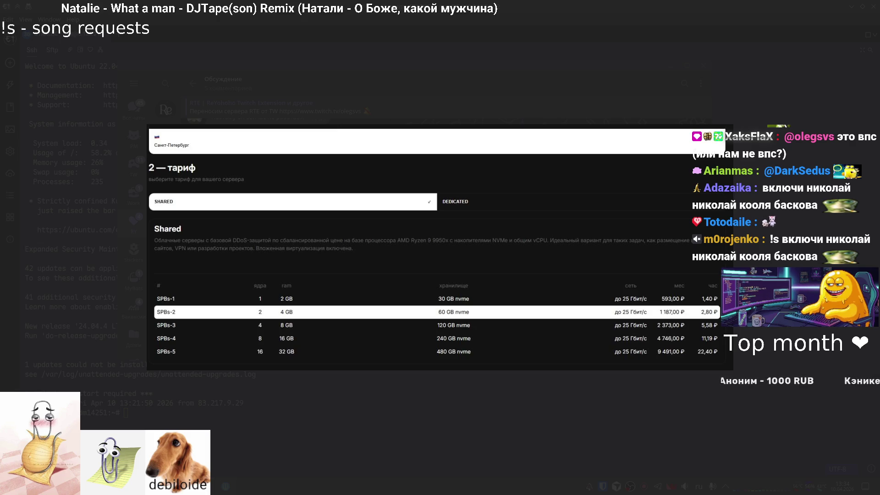
Compare the Shared and Dedicated tariff screenshots, ending on Dedicated, then close the image viewer.
mouse_move(251, 301)
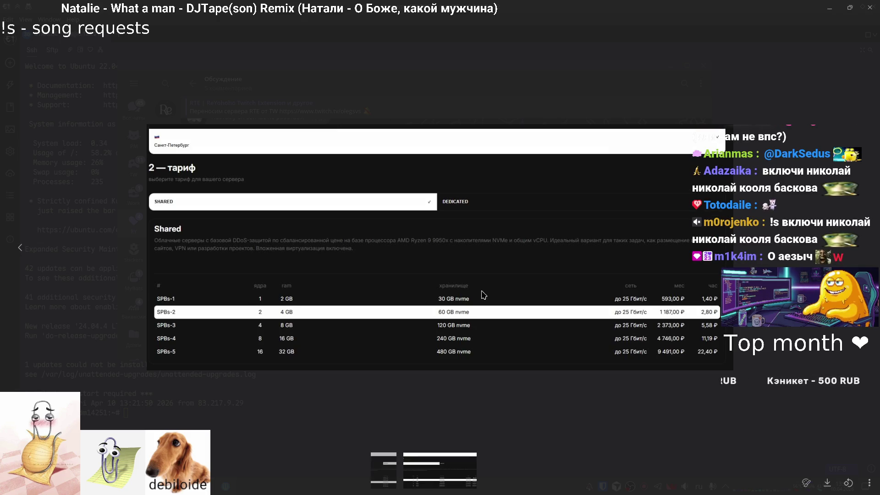
key(Right)
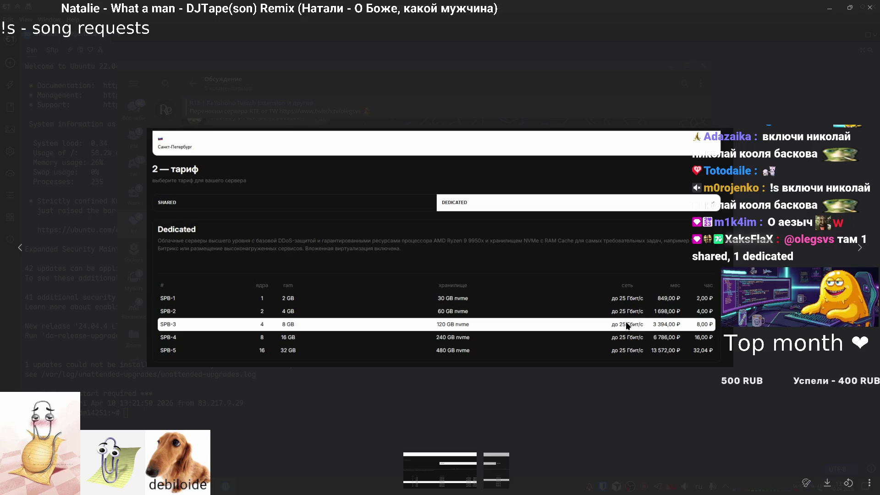
key(Left)
key(Right)
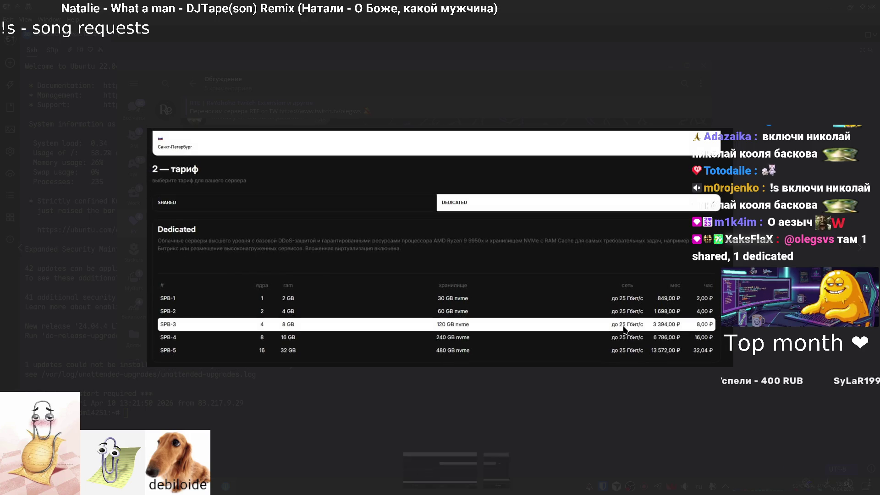
mouse_move(560, 309)
key(Left)
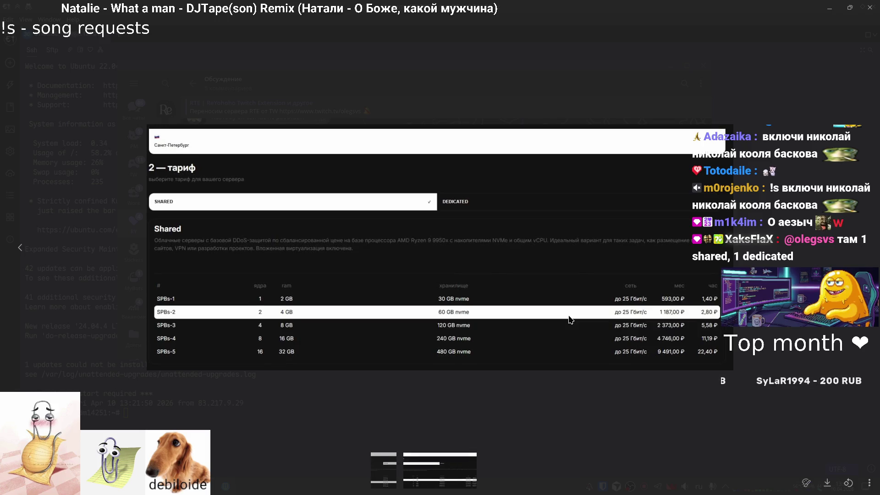
key(Right)
key(Left)
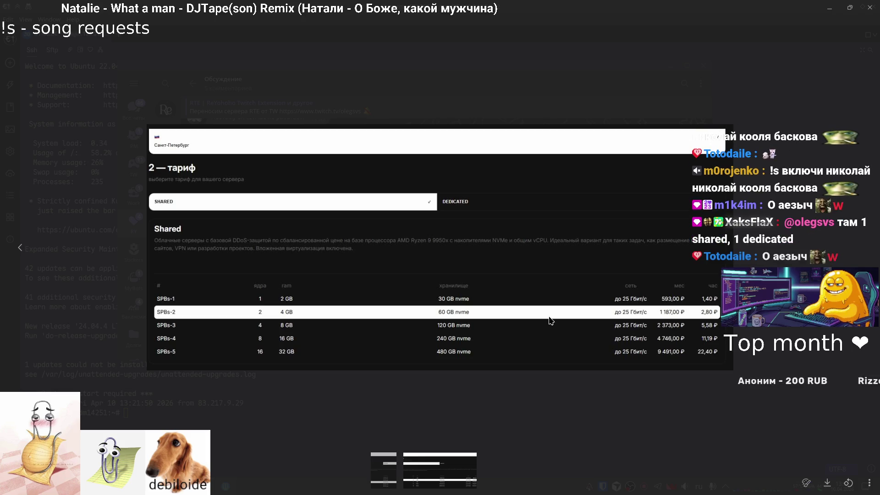
key(Right)
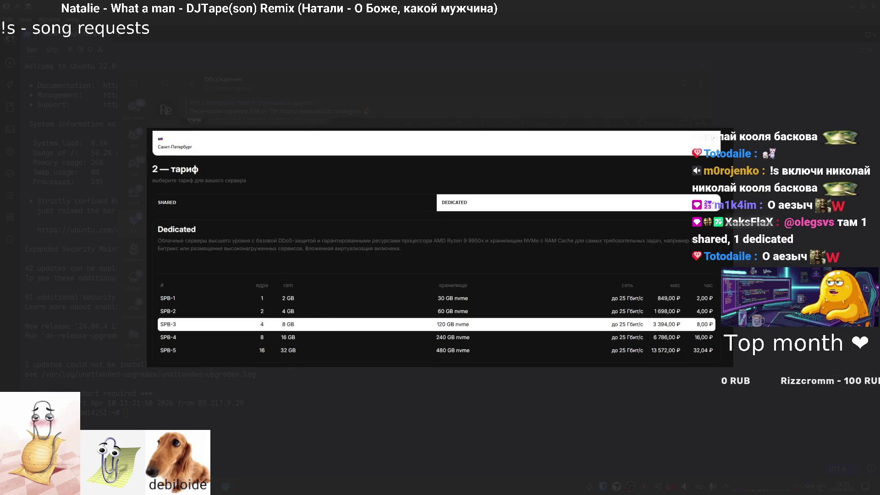
key(Left)
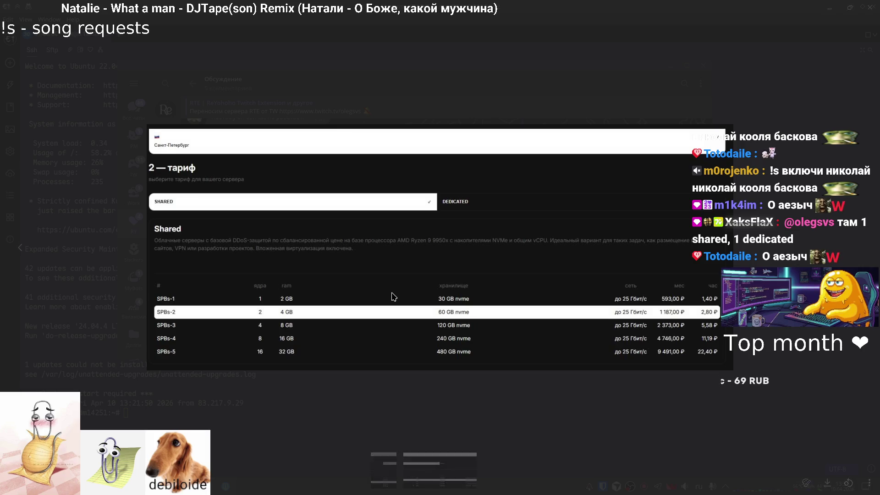
key(Right)
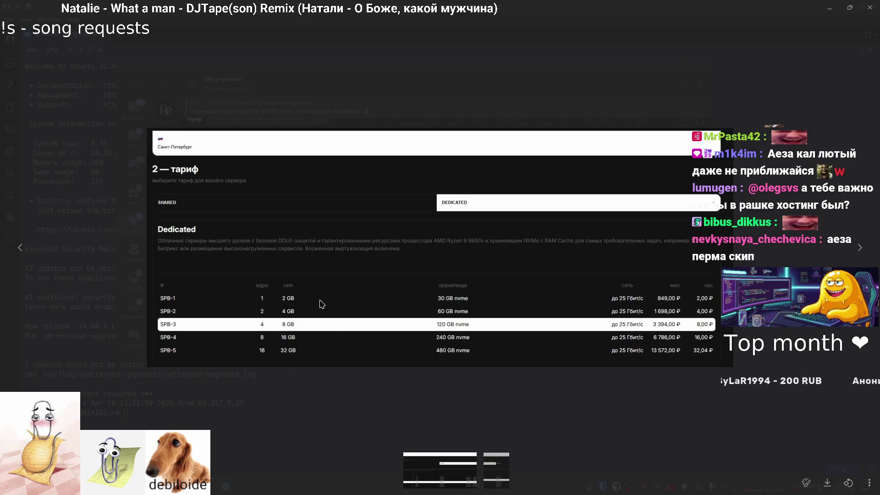
click(235, 403)
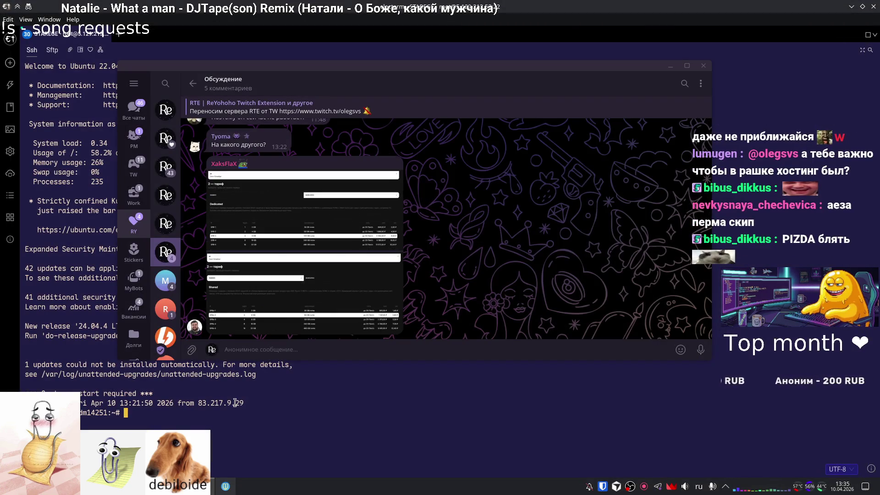
Switch to Chrome and search Google for 'ip balancer россия' in a new tab.
click(235, 403)
key(alt+Tab)
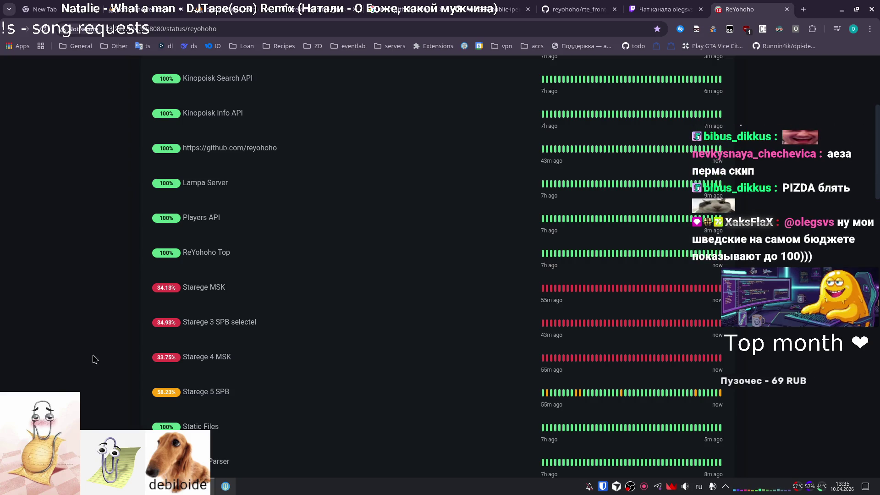
scroll(130, 295, up, 5)
key(ctrl+t)
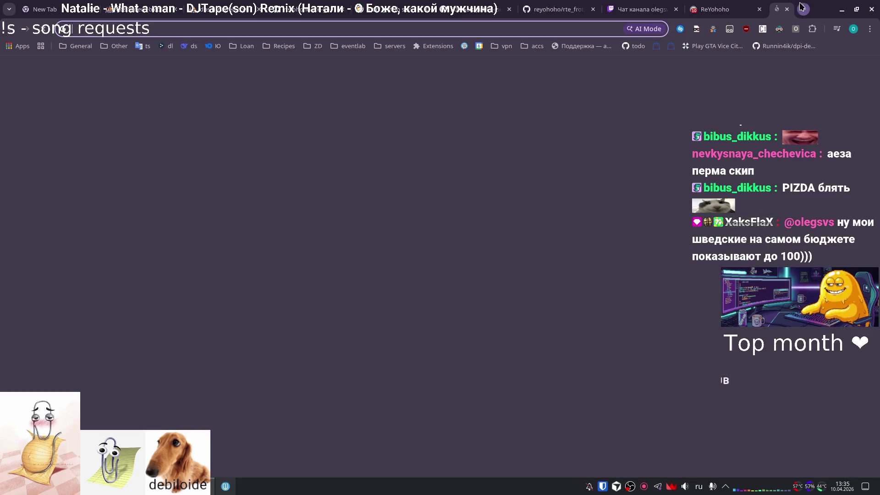
text(ip balancer)
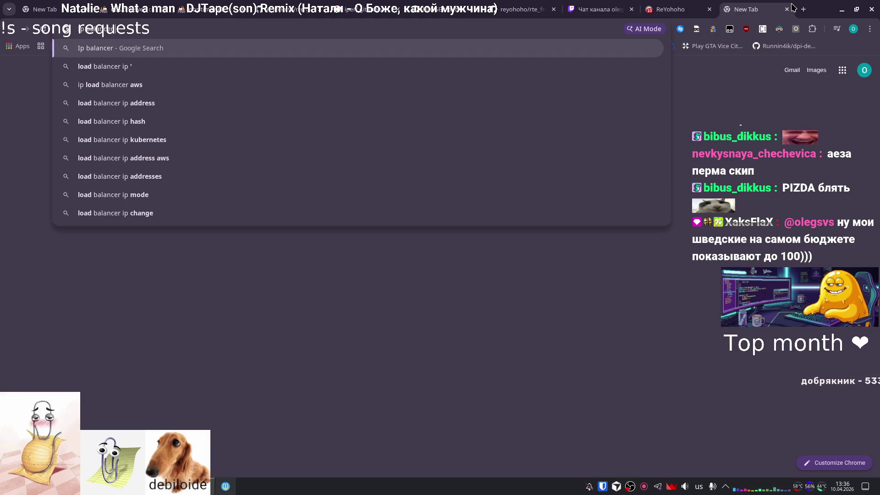
key(alt+shift)
text(россия)
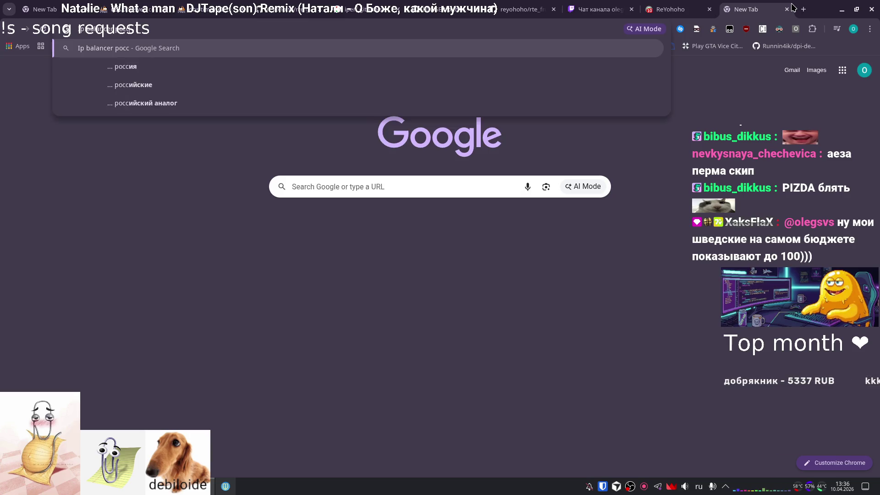
key(Return)
key(alt+shift)
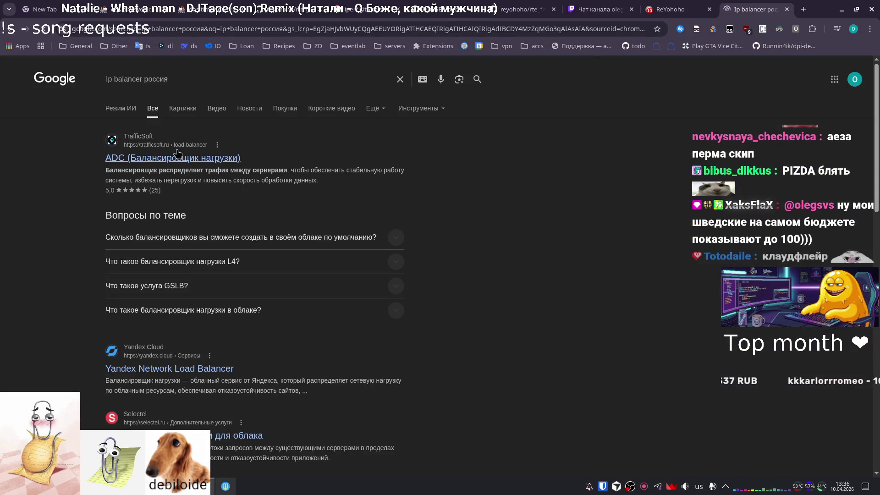
Open the TrafficSoft load balancer result in a background tab, browse the results, then view it.
middle_click(141, 161)
scroll(204, 345, down, 2)
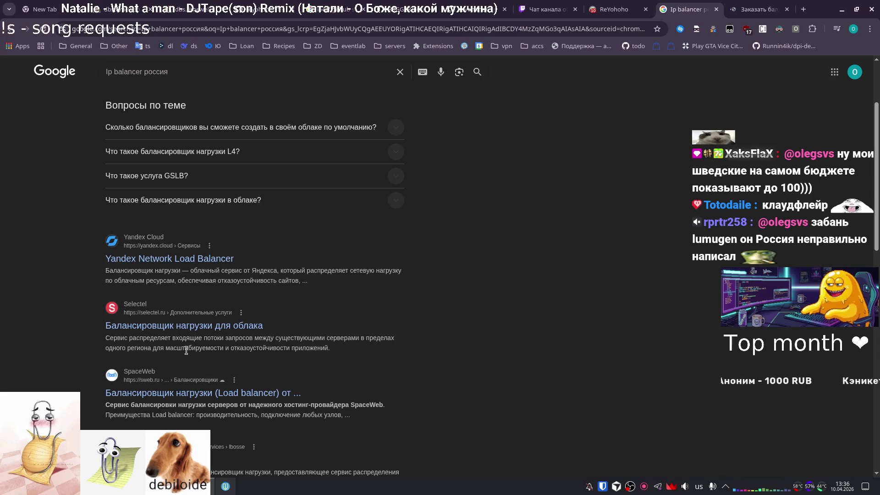
drag(257, 339, 387, 340)
scroll(111, 283, down, 2)
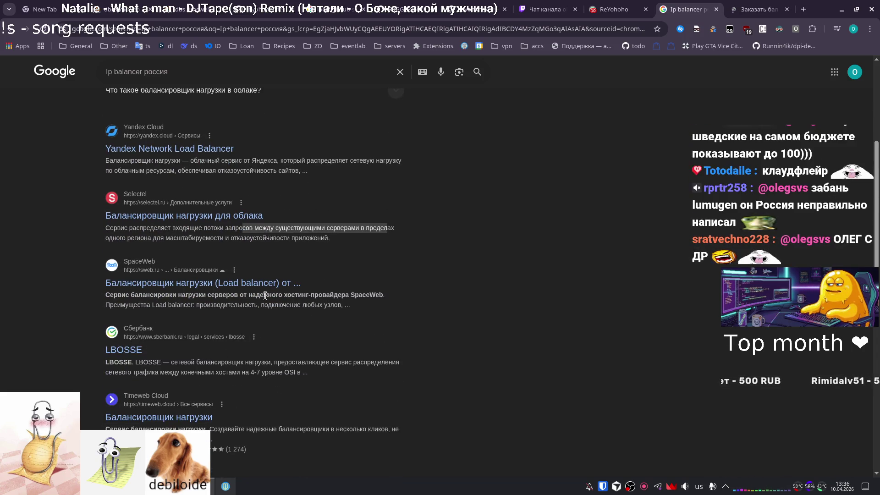
scroll(120, 318, down, 2)
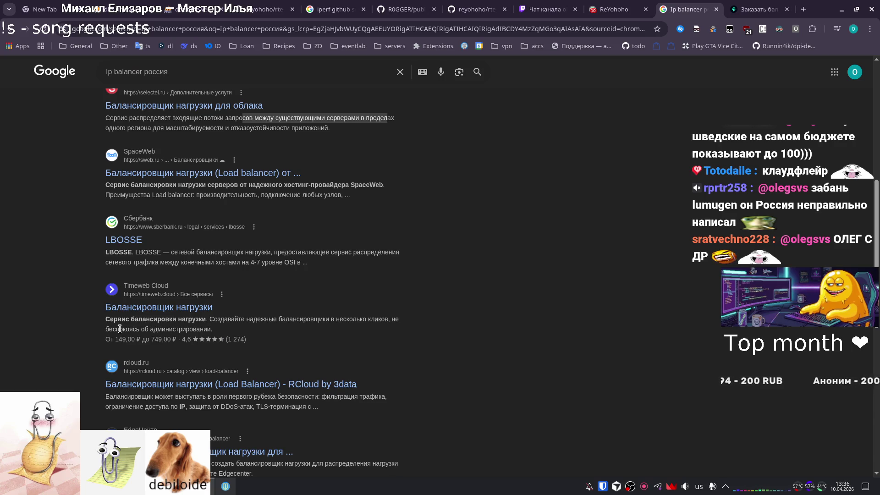
click(772, 5)
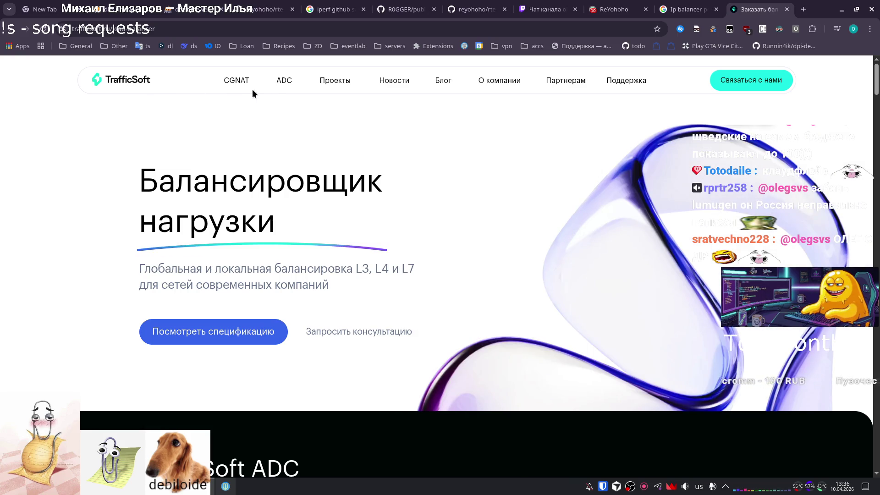
Scroll the TrafficSoft balancer page down to the HighLoad++ talk on VKontakte's 200-fold efficiency gain.
scroll(376, 228, down, 7)
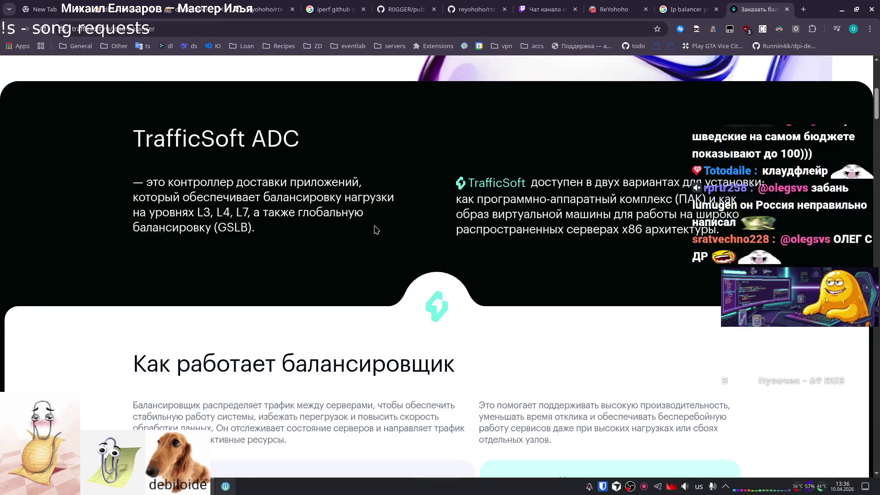
scroll(375, 229, down, 5)
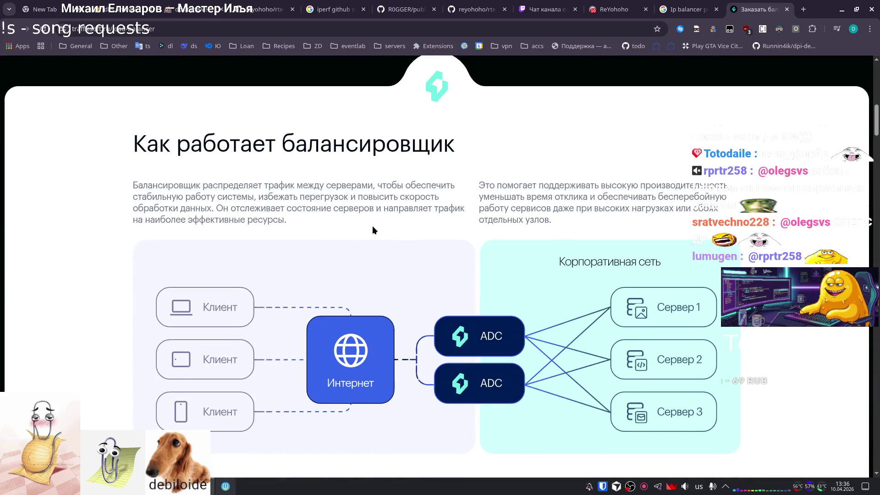
scroll(370, 229, down, 2)
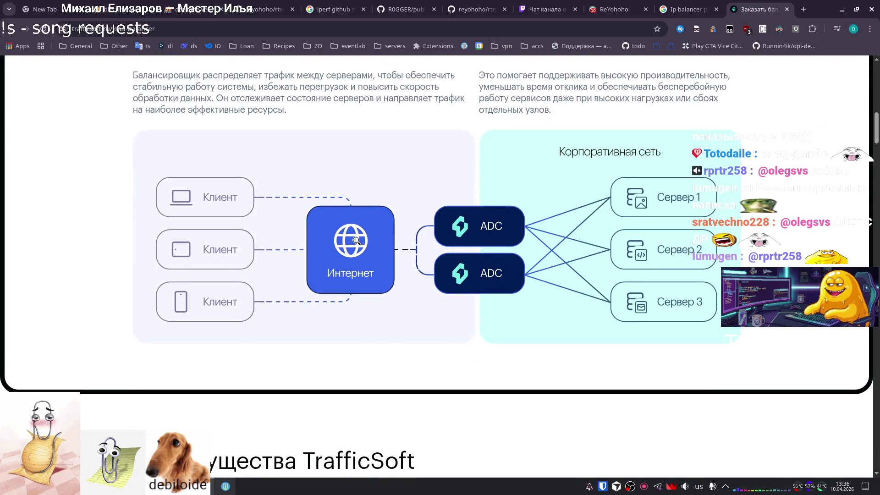
scroll(355, 242, down, 5)
scroll(353, 242, down, 8)
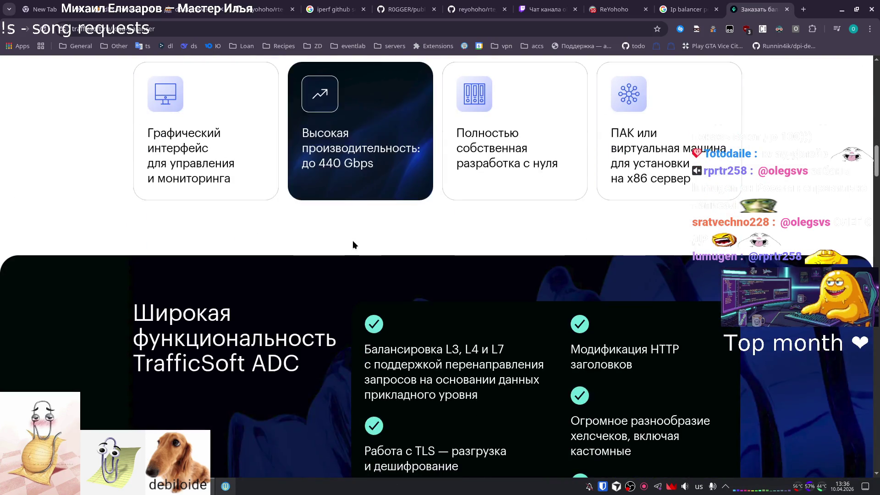
scroll(352, 246, down, 8)
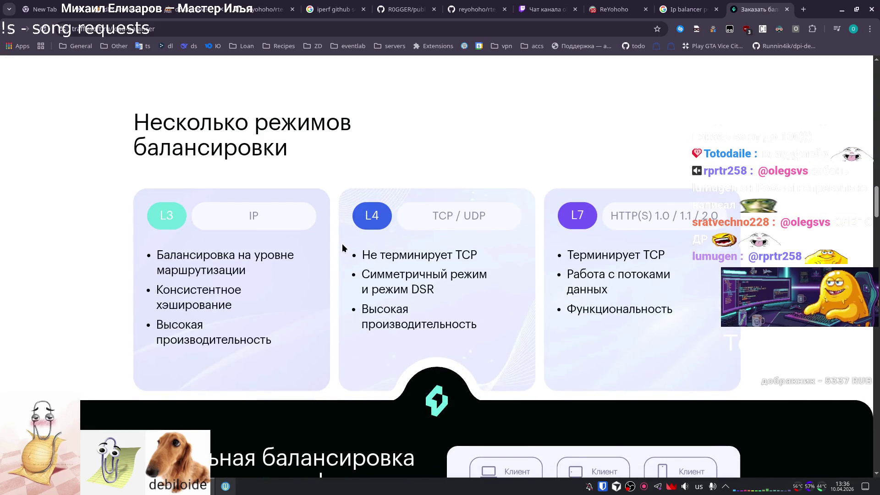
scroll(343, 243, down, 7)
scroll(341, 243, down, 6)
scroll(340, 243, down, 13)
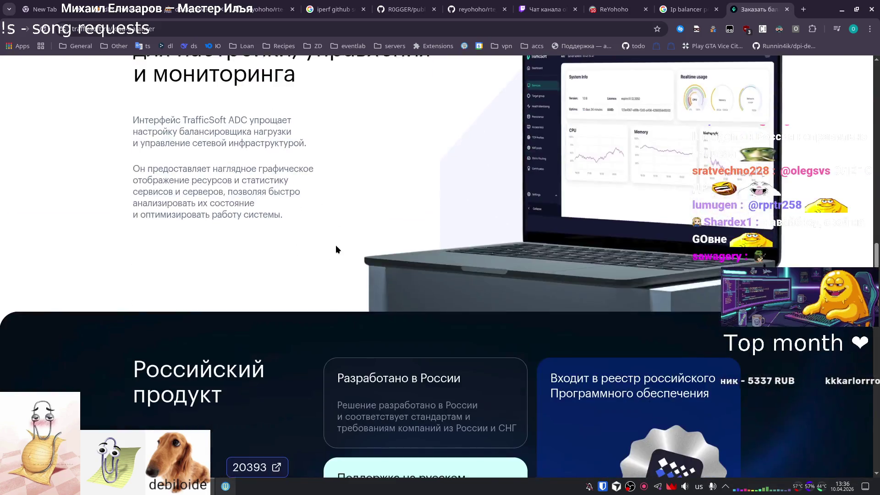
scroll(337, 245, up, 6)
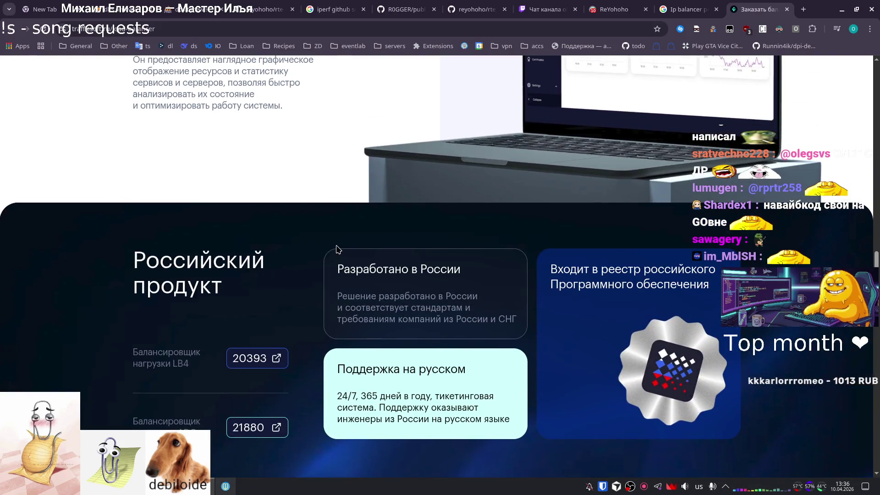
scroll(334, 248, down, 7)
scroll(330, 250, down, 15)
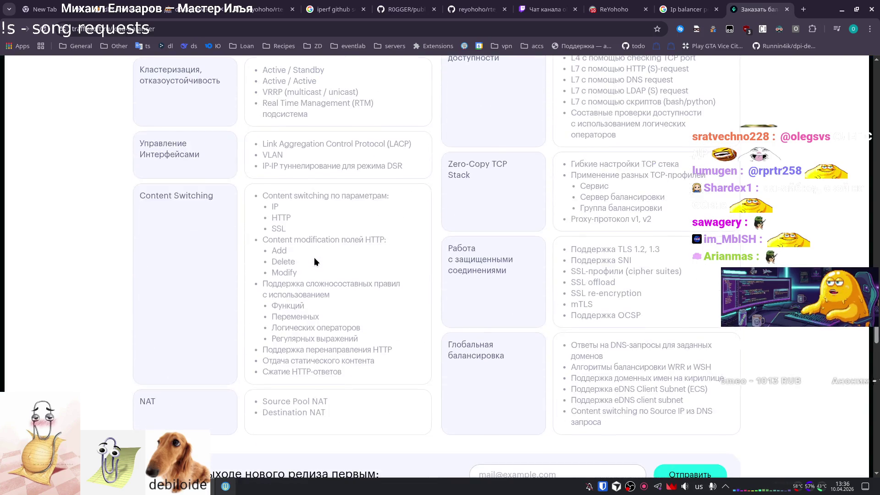
scroll(320, 255, down, 6)
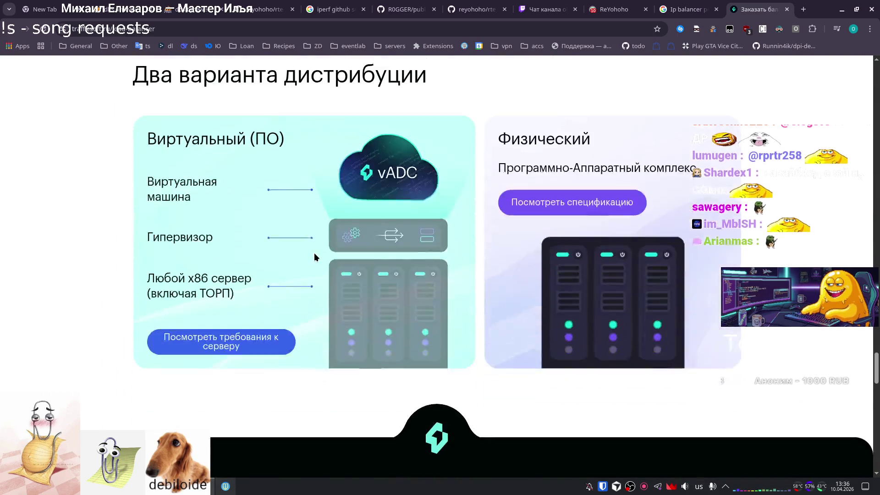
scroll(309, 260, up, 2)
scroll(308, 260, up, 1)
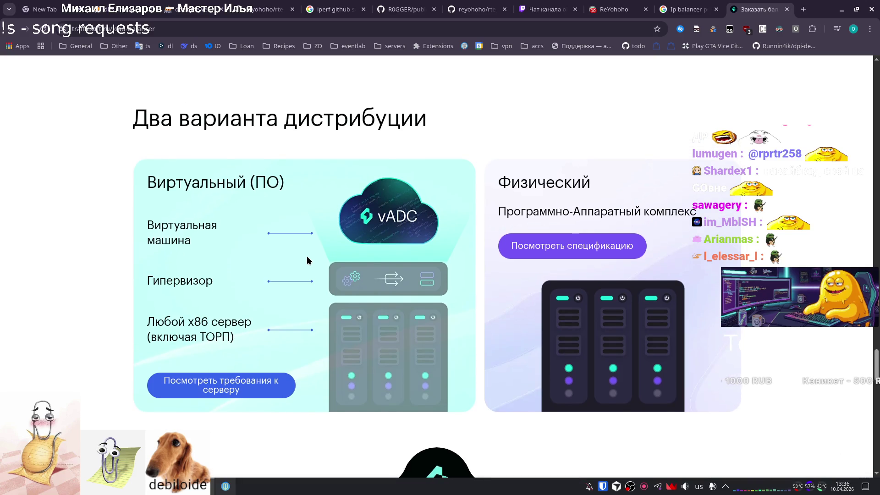
scroll(326, 255, down, 1)
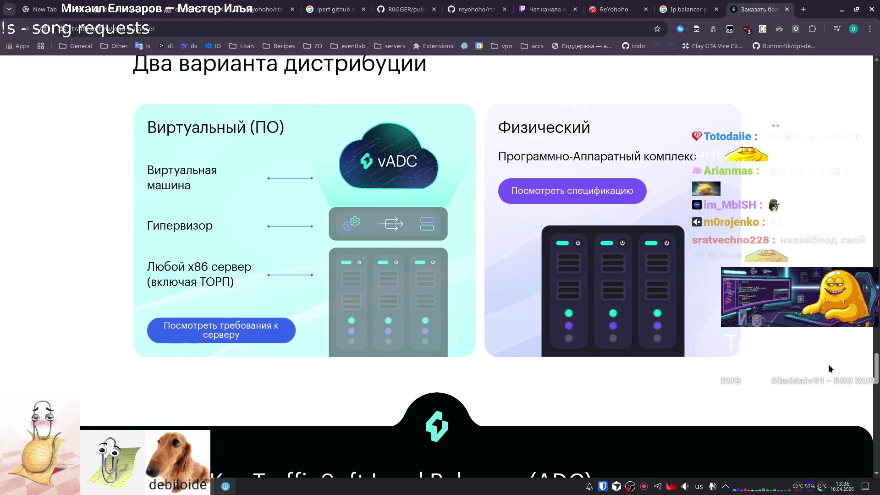
drag(876, 364, 876, 389)
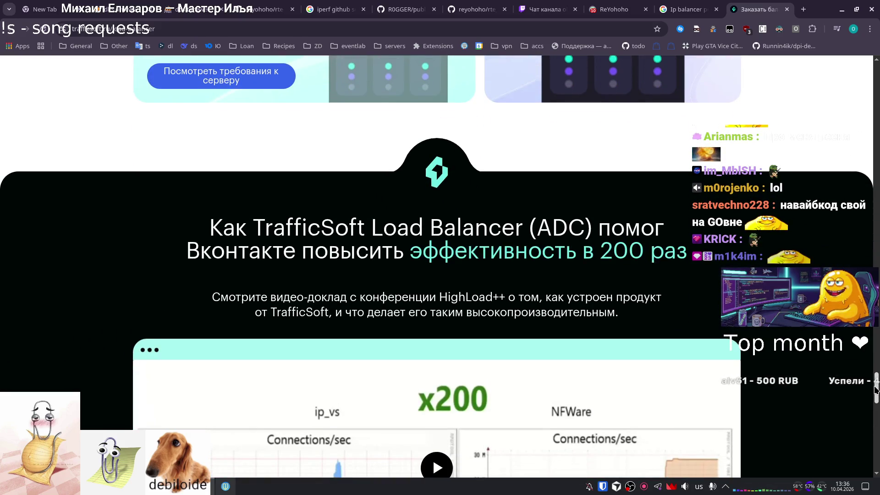
scroll(487, 207, down, 3)
scroll(486, 208, up, 1)
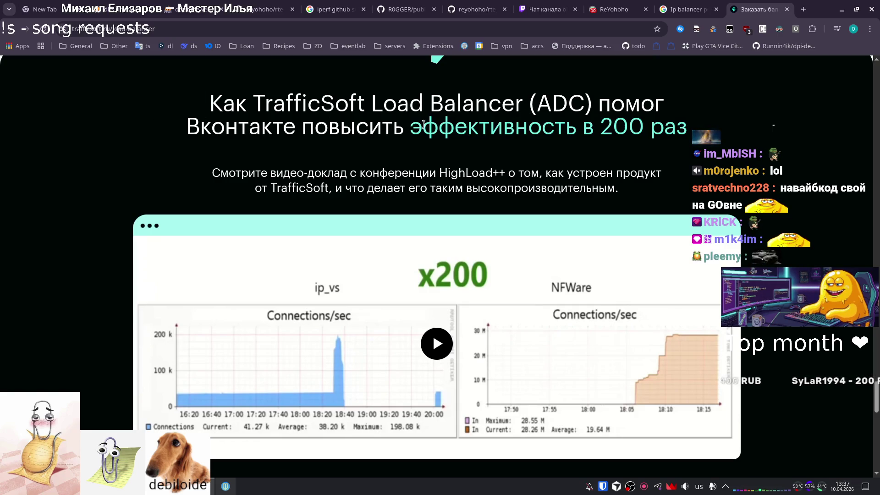
scroll(319, 308, down, 1)
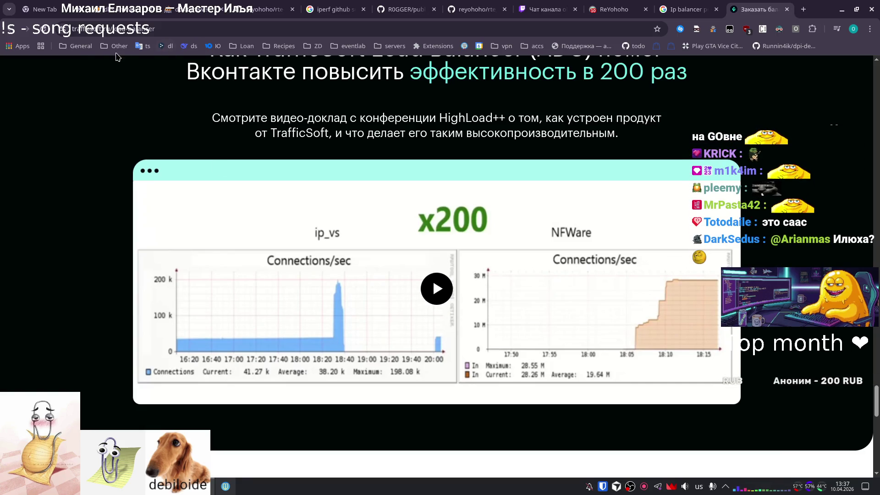
click(77, 45)
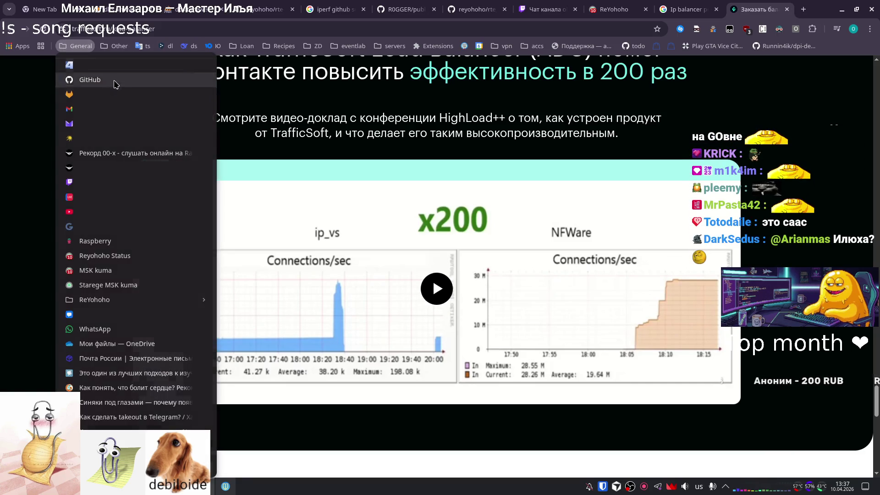
Open the VK news feed at vk.com/feed, scroll it, and close it.
click(91, 314)
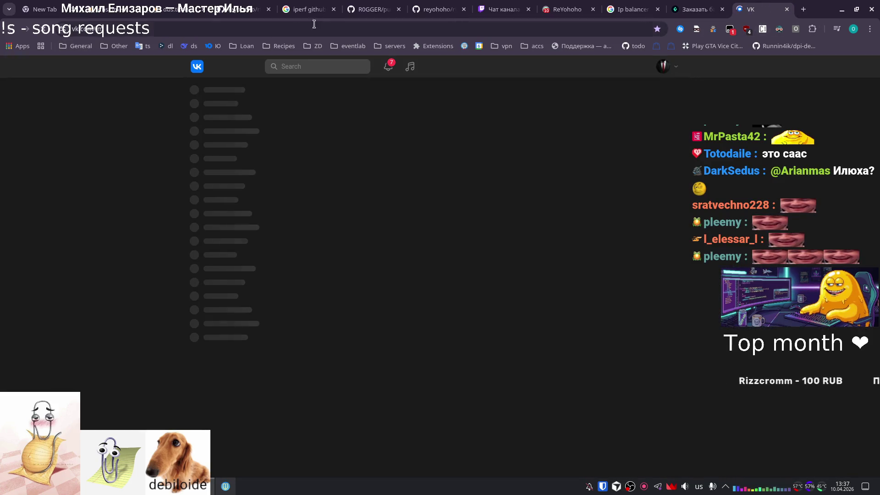
text(vk.com/feed)
key(Return)
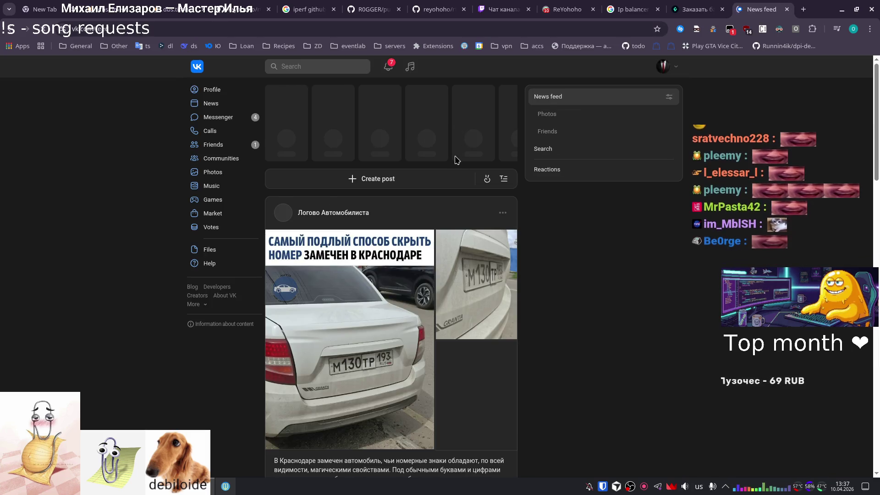
scroll(415, 238, down, 1)
scroll(415, 239, down, 15)
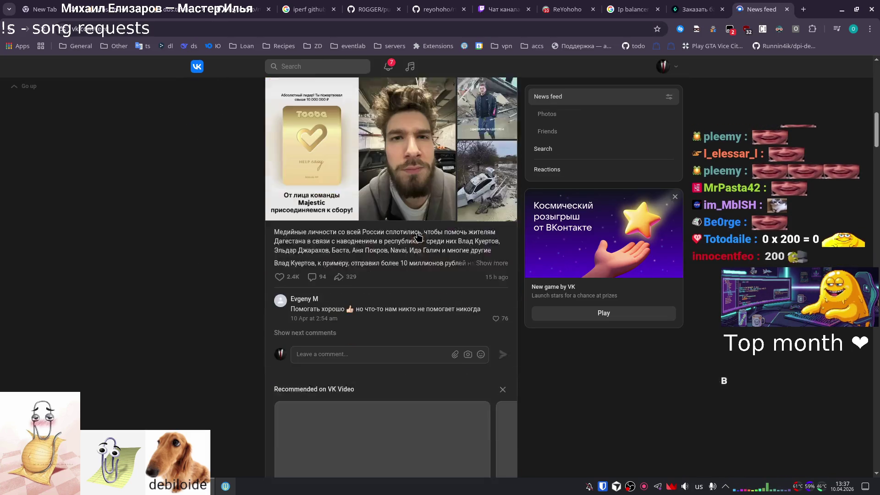
scroll(409, 252, down, 15)
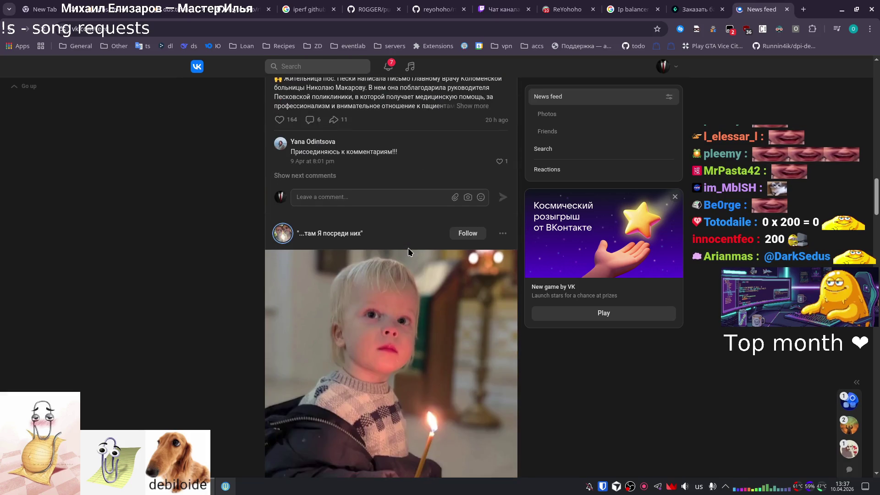
scroll(407, 254, down, 5)
scroll(405, 249, down, 6)
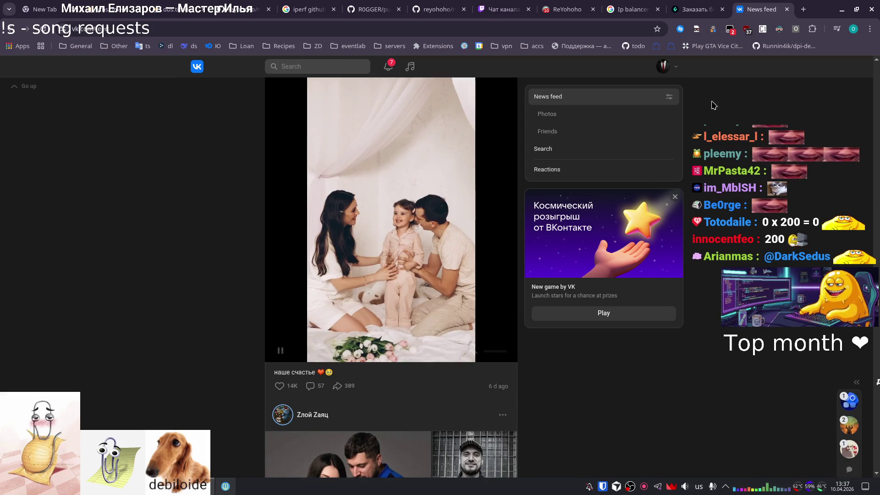
key(ctrl+w)
Return the TrafficSoft 'Балансировщик нагрузки' page to its top.
scroll(527, 220, down, 1)
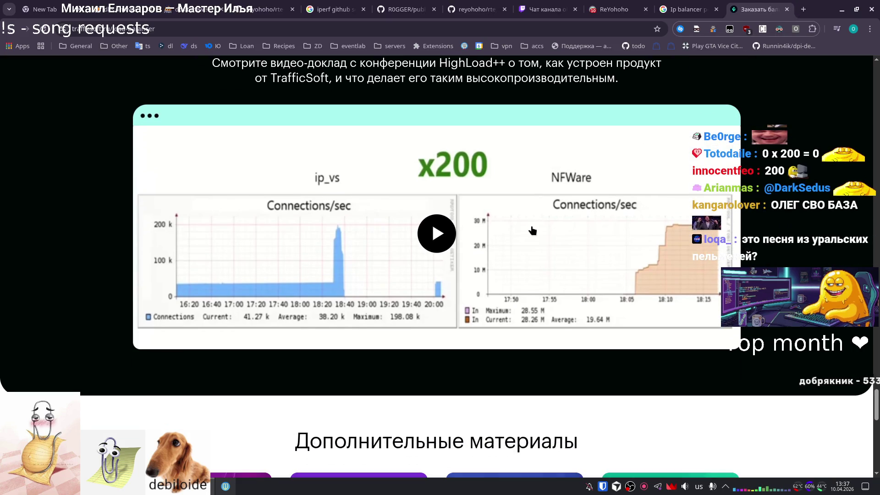
scroll(458, 278, down, 4)
scroll(443, 295, down, 4)
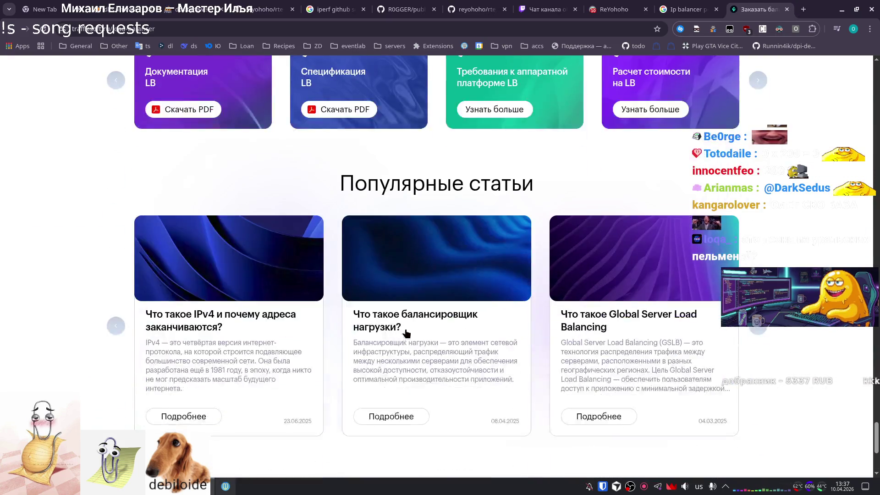
drag(876, 438, 878, 55)
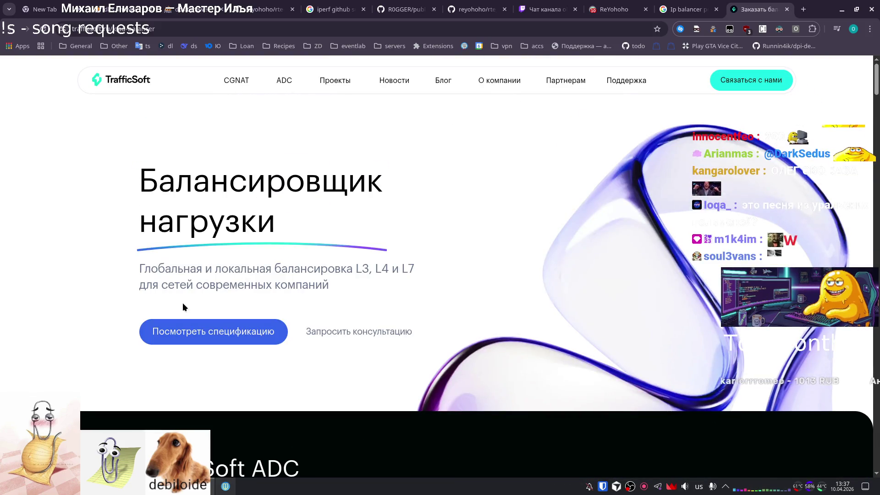
click(207, 331)
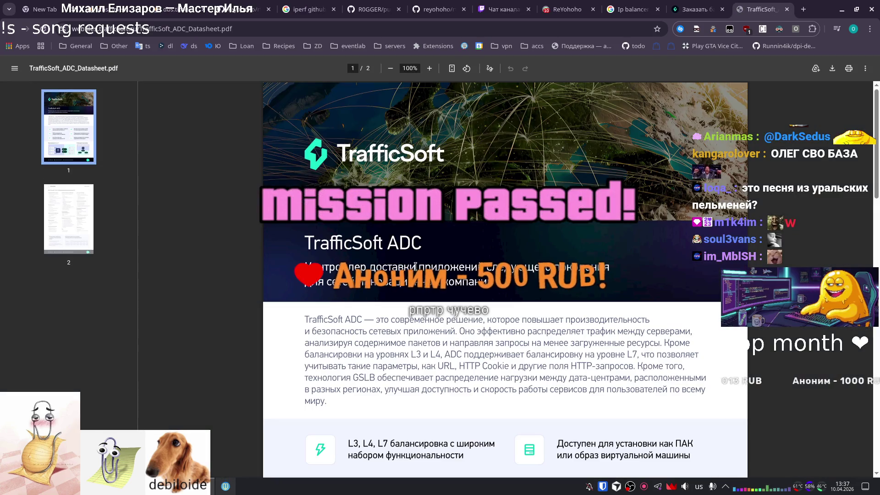
scroll(457, 300, down, 3)
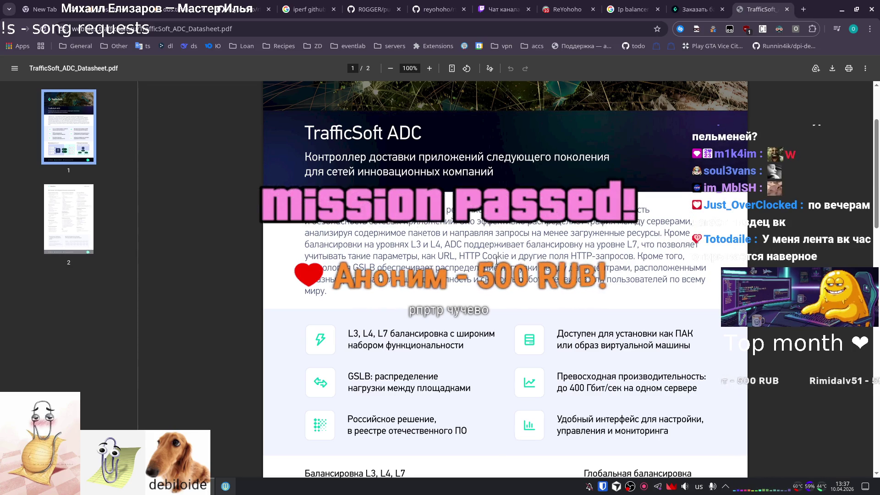
scroll(379, 291, down, 3)
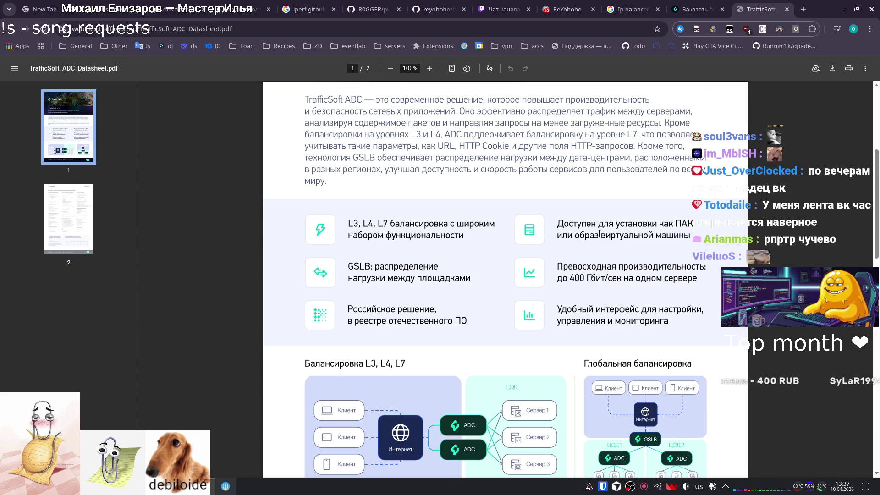
middle_click(739, 4)
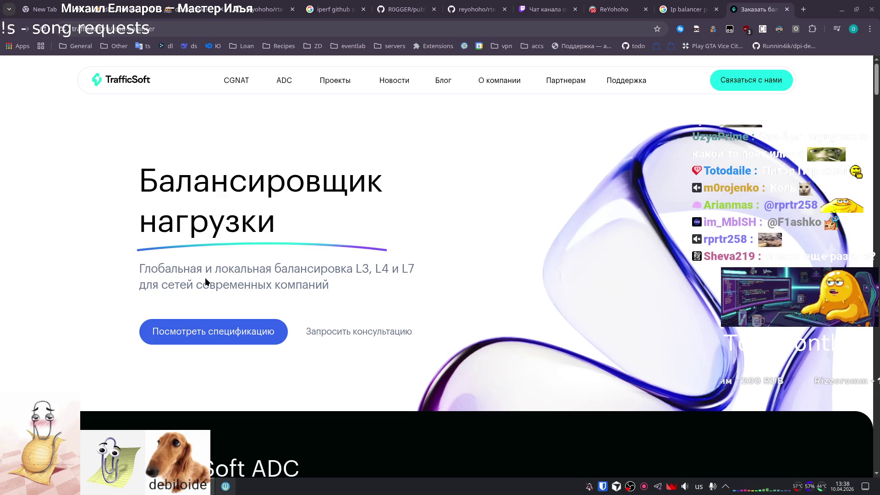
Close the TrafficSoft tab and scroll down the Google results.
key(ctrl+w)
scroll(289, 265, down, 3)
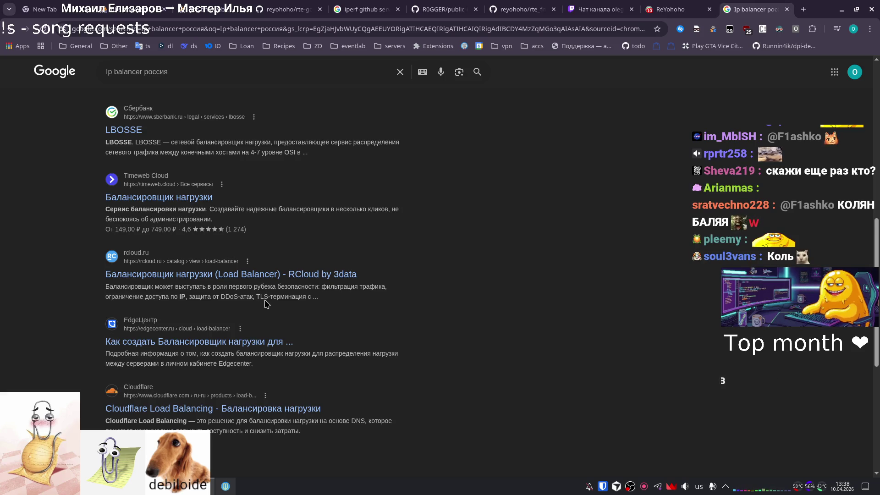
scroll(266, 302, down, 3)
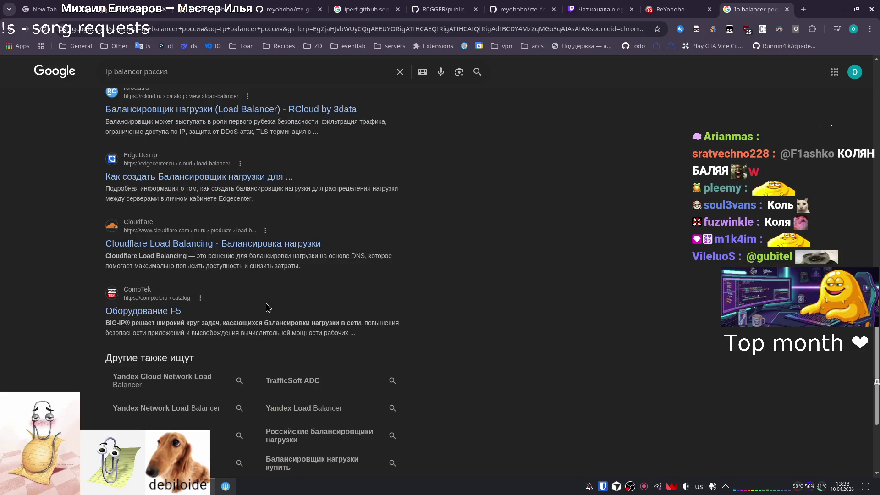
scroll(268, 308, down, 1)
click(64, 265)
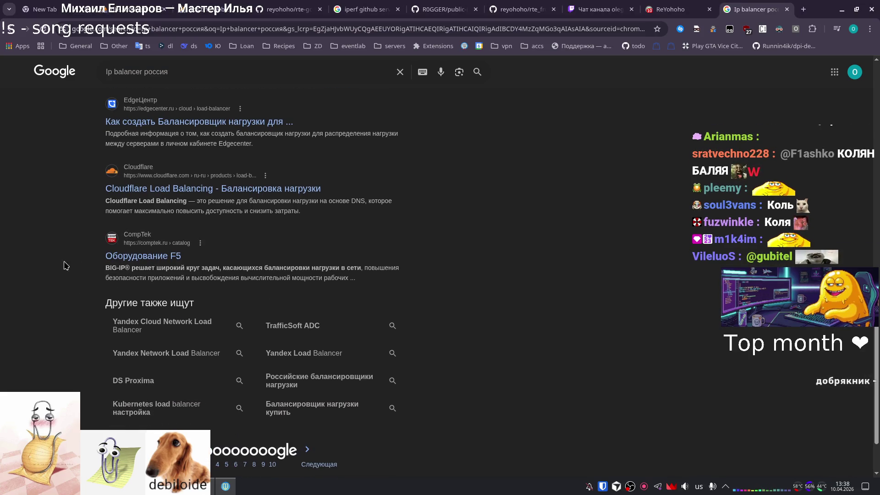
Open the CompTek F5, EdgeCenter and RCloud balancer results in background tabs, then view CompTek.
middle_click(132, 260)
scroll(133, 207, up, 1)
middle_click(137, 172)
scroll(151, 207, down, 2)
scroll(176, 252, up, 6)
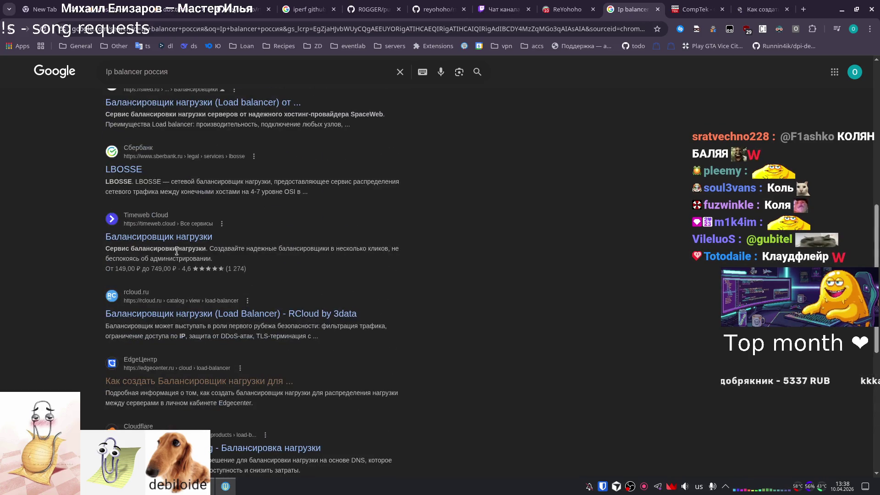
middle_click(177, 314)
scroll(176, 311, down, 6)
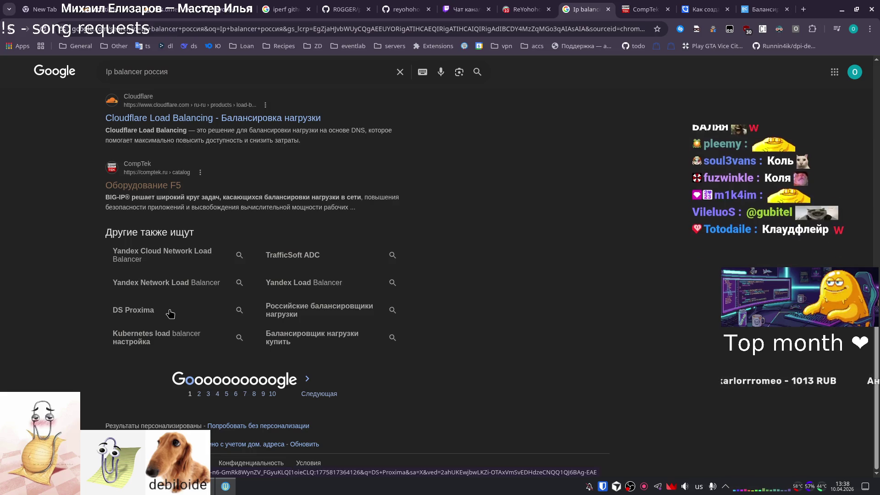
click(642, 9)
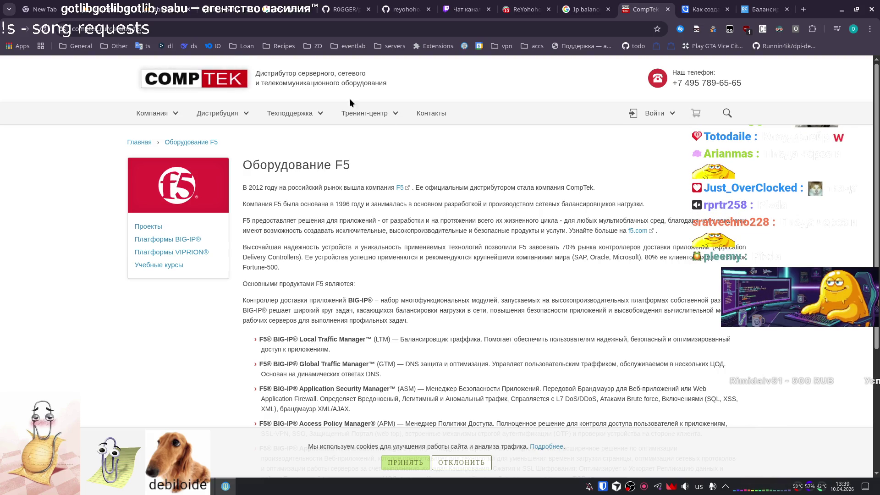
Close the CompTek F5 page and the remaining vendor tabs, back to the results.
scroll(368, 349, down, 4)
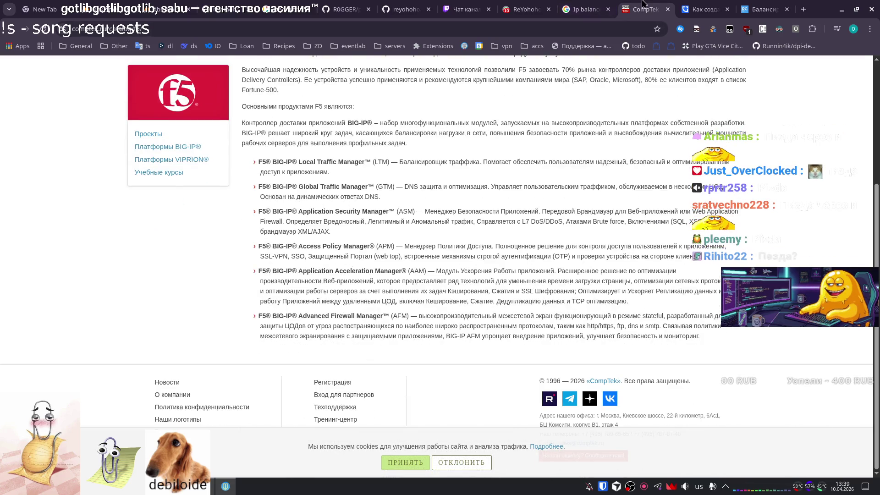
click(668, 9)
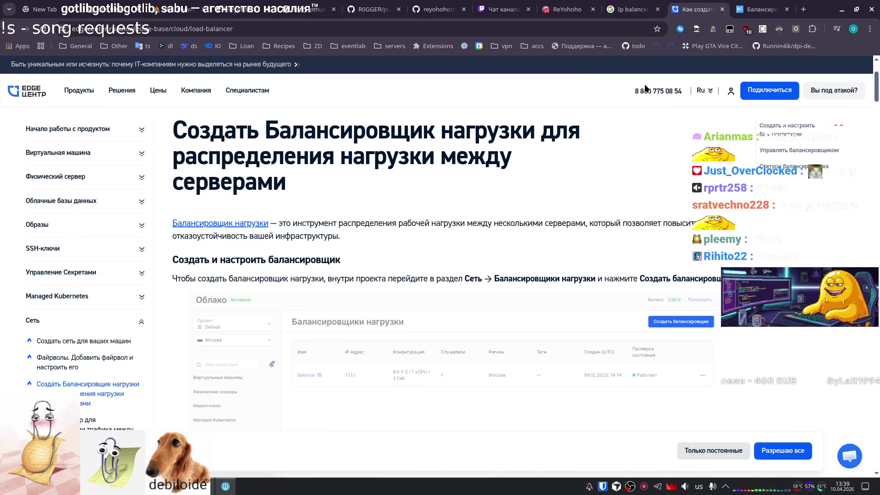
key(ctrl+w)
key(ctrl+w)
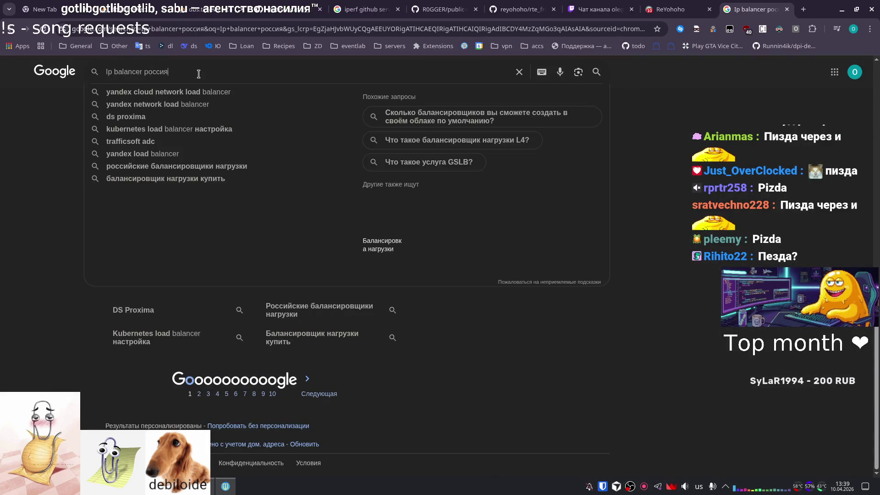
Search for 'Ip balancer россия saas' and open Cloud4Y's Load Balancer result in a tab.
text(s)
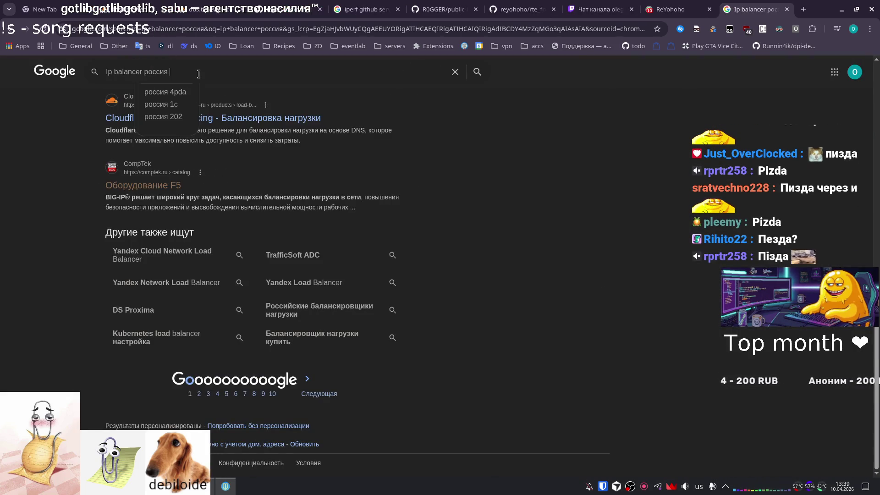
text(aas)
key(Return)
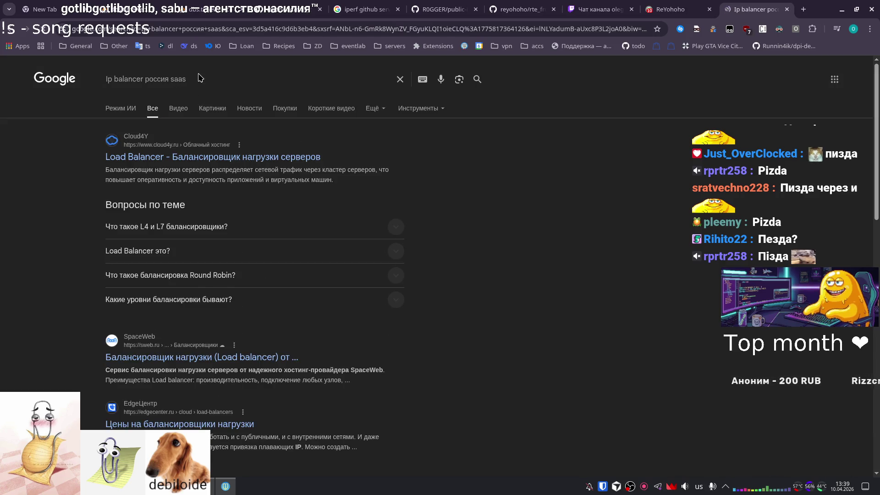
middle_click(210, 160)
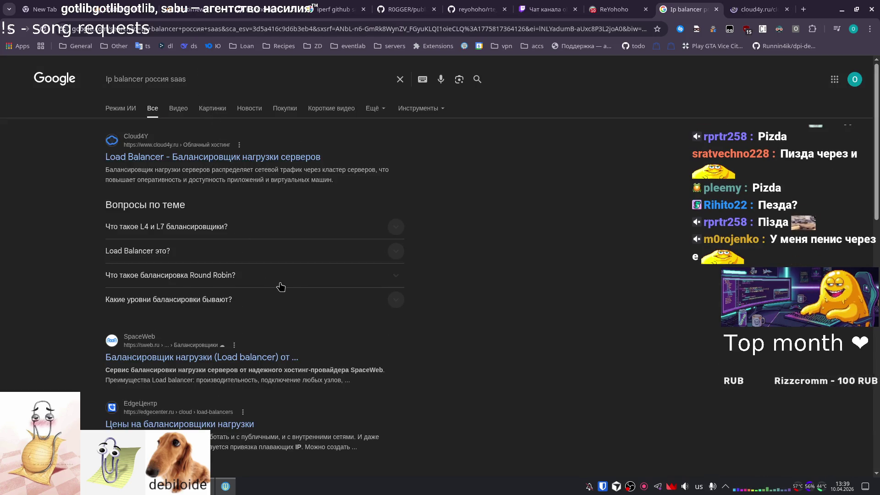
Open the SpaceWeb balancer, IaaSSaaSPaaS ELB review and Edgenexus GSLB results in background tabs.
scroll(282, 287, down, 3)
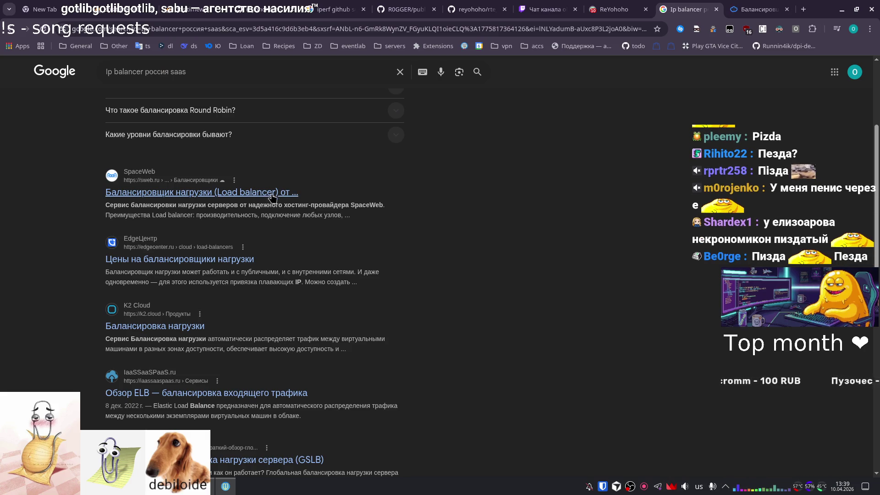
middle_click(257, 193)
scroll(220, 271, down, 2)
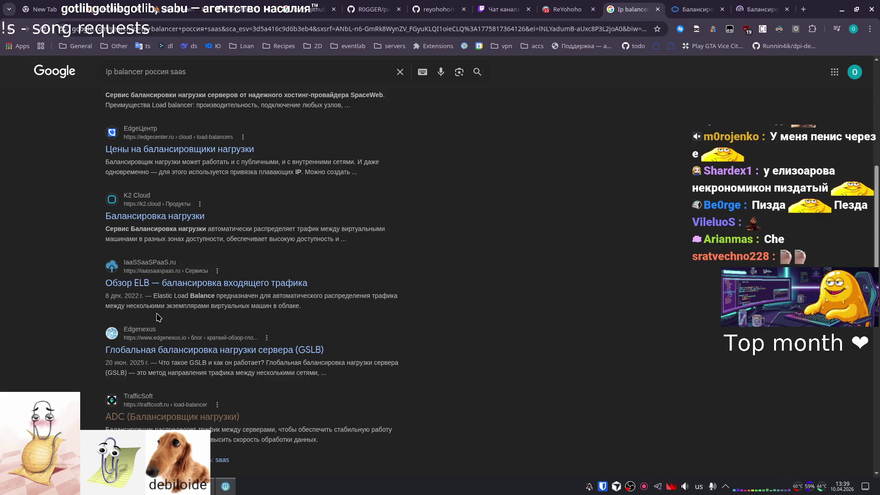
middle_click(182, 287)
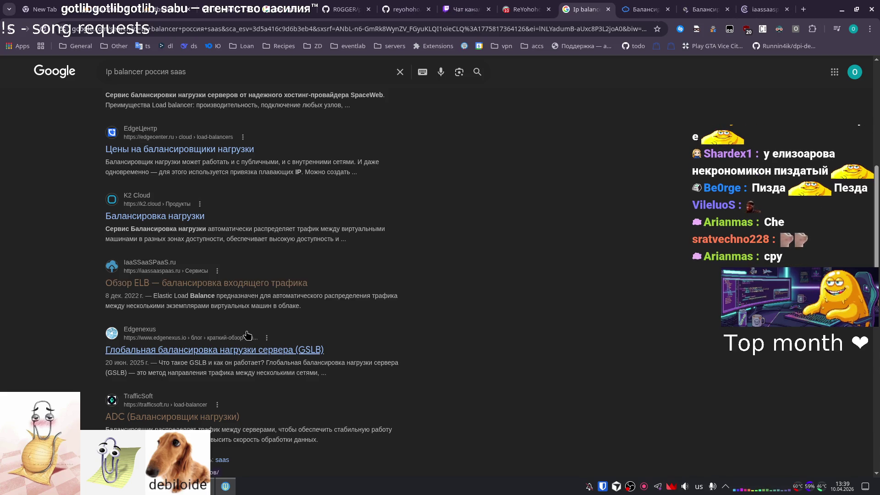
scroll(247, 340, down, 2)
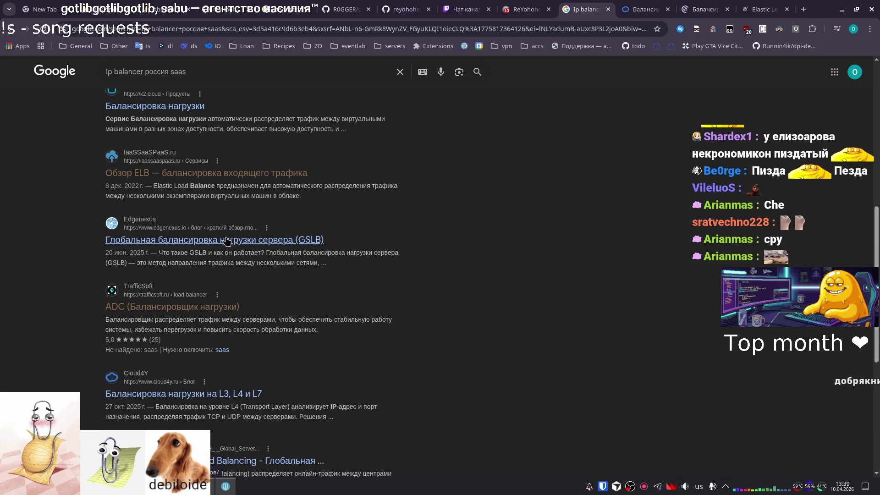
middle_click(226, 241)
scroll(234, 261, down, 2)
scroll(238, 269, down, 2)
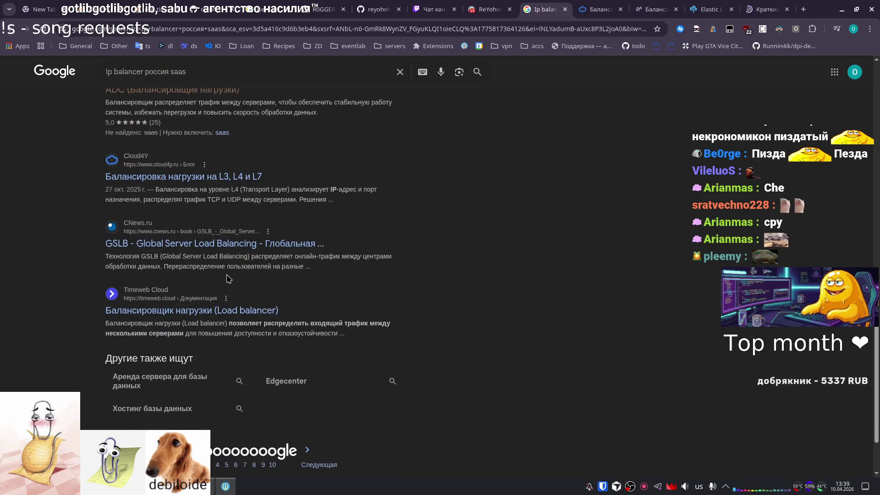
click(627, 6)
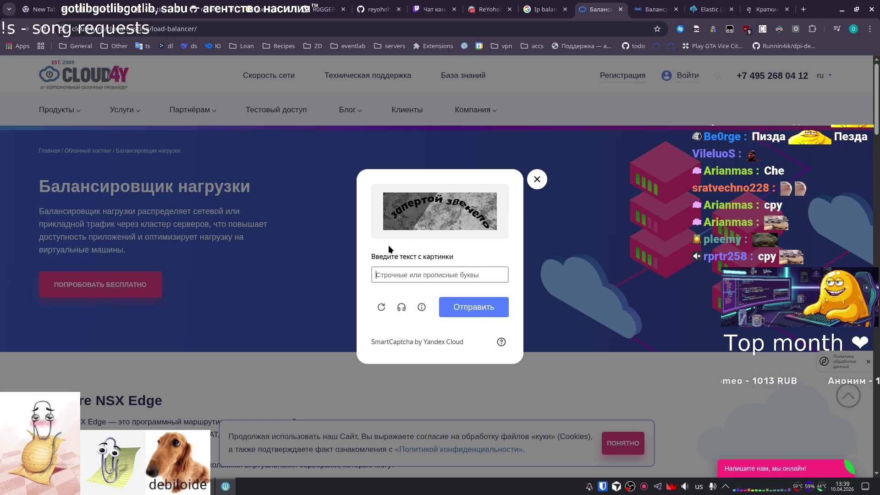
Pass the Cloud4Y captcha check and browse the partner program and services menus.
click(537, 179)
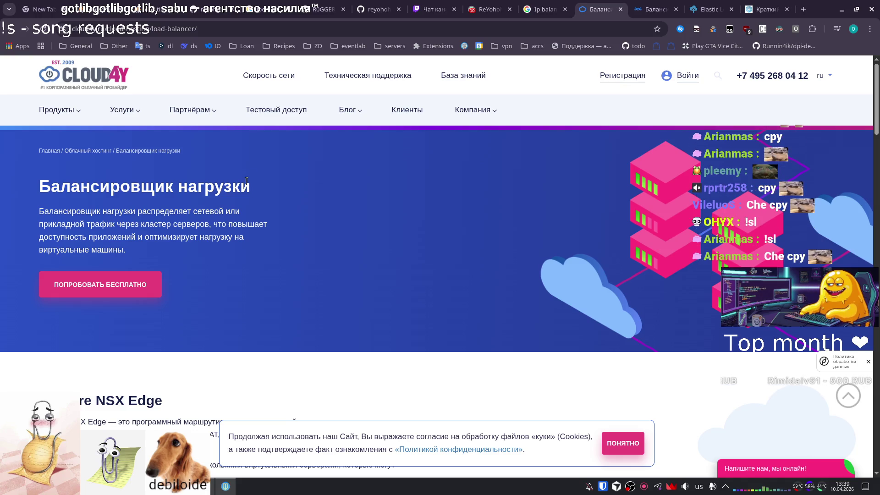
scroll(248, 179, down, 5)
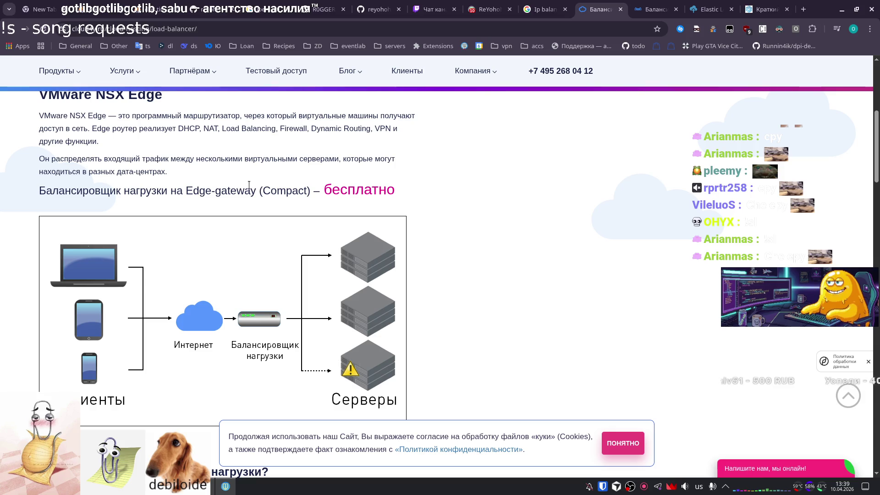
scroll(248, 185, up, 5)
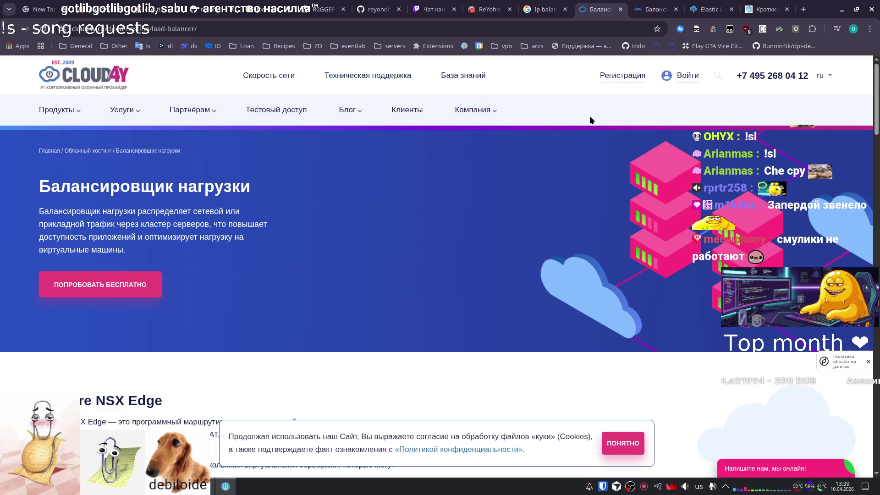
click(194, 120)
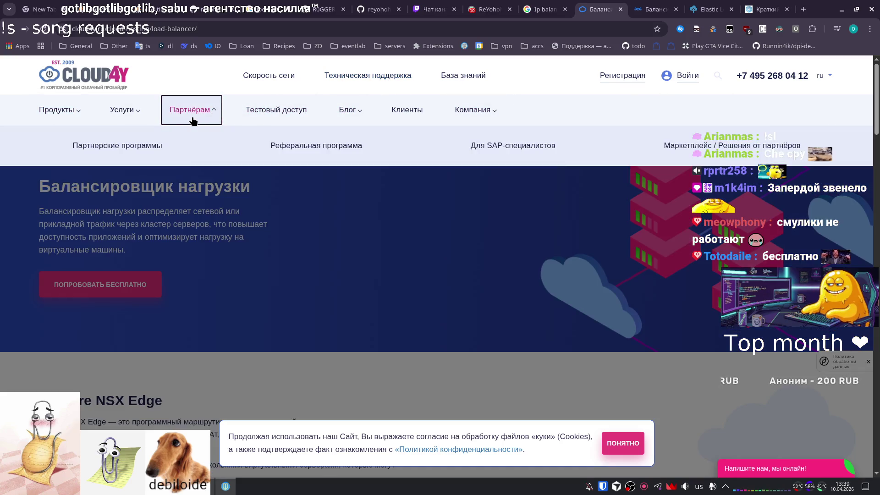
click(111, 105)
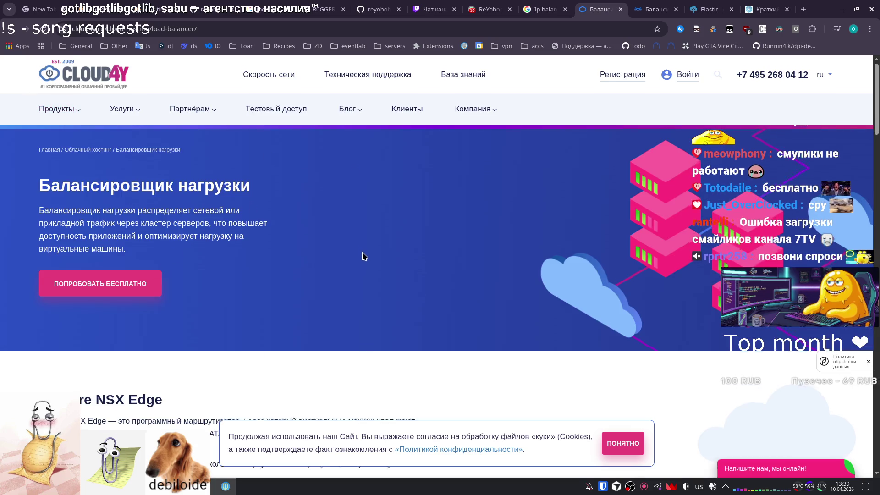
Read the Edge balancer prices, from free Compact to 16 366,93 for X-Large, plus reviews and FAQ.
scroll(362, 252, down, 5)
scroll(362, 256, down, 10)
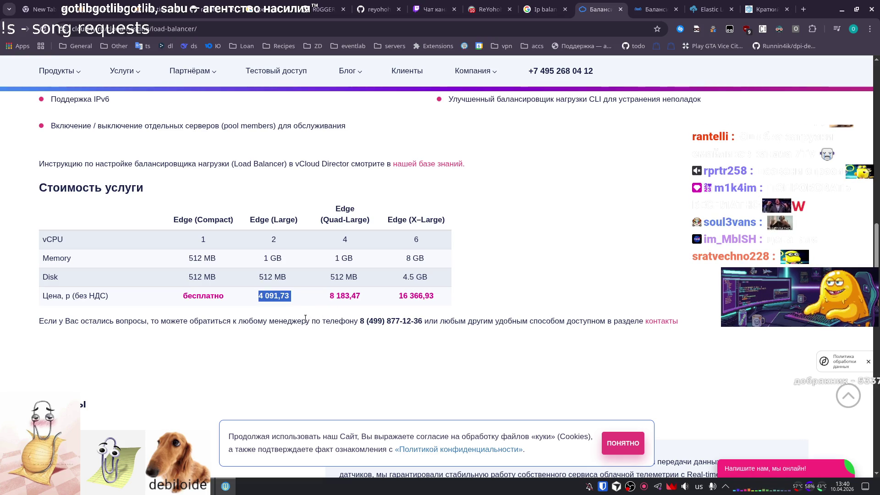
scroll(299, 315, up, 5)
scroll(299, 314, down, 5)
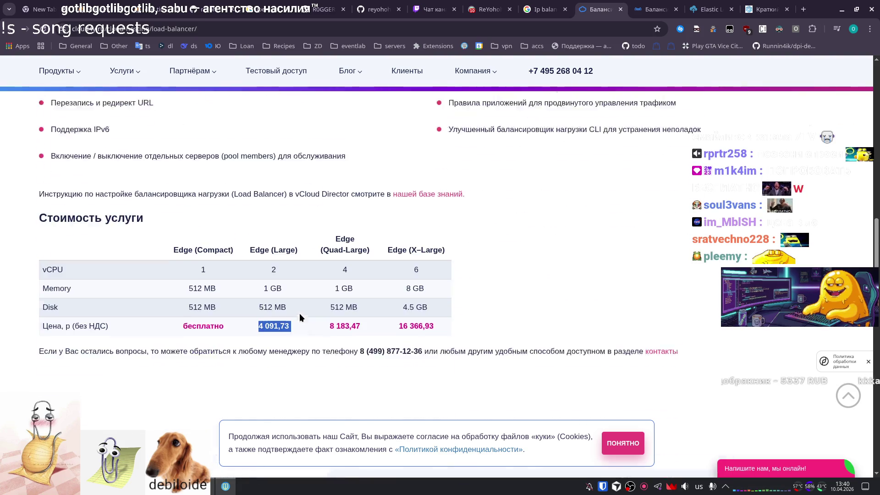
scroll(300, 315, down, 1)
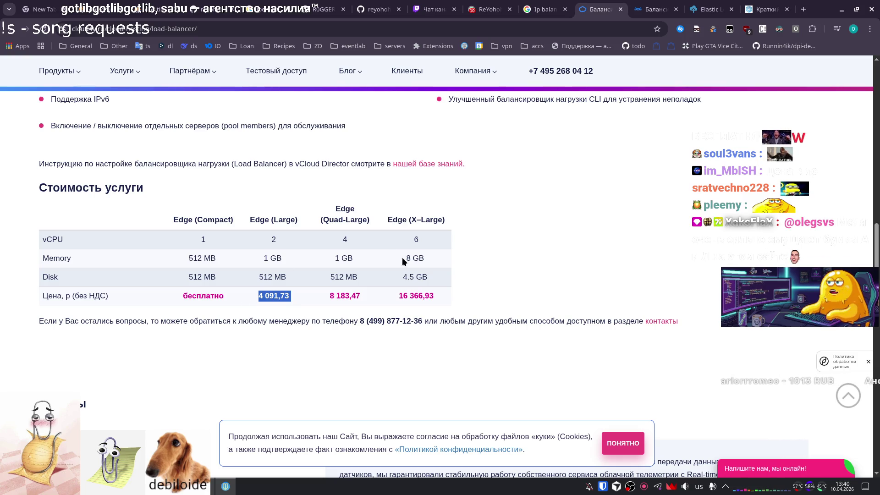
scroll(248, 217, up, 5)
scroll(246, 219, down, 10)
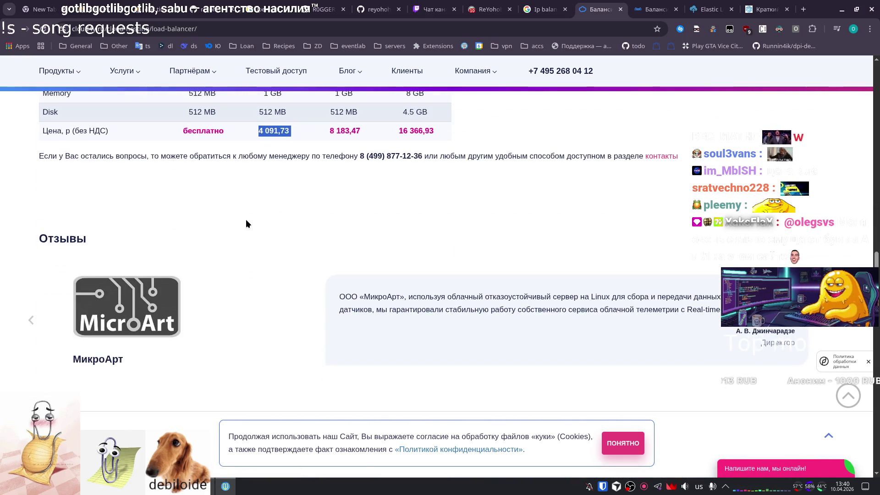
scroll(244, 221, up, 10)
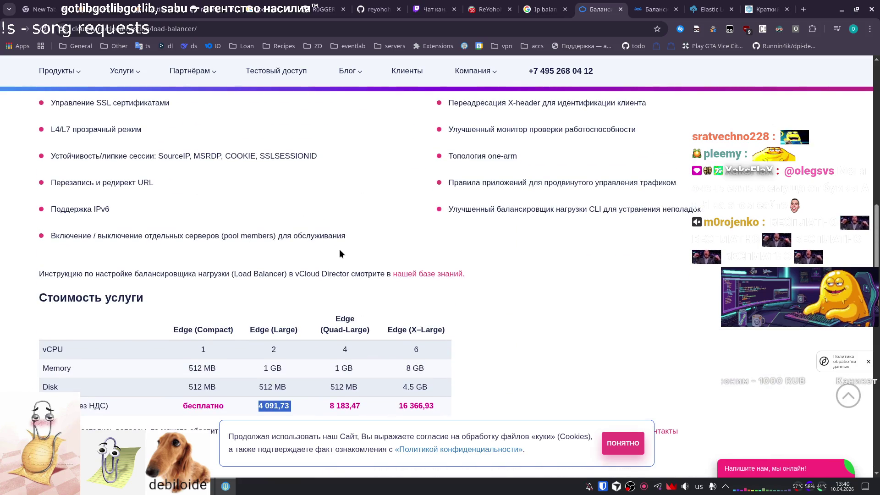
scroll(339, 249, up, 5)
scroll(357, 239, down, 10)
scroll(356, 238, up, 5)
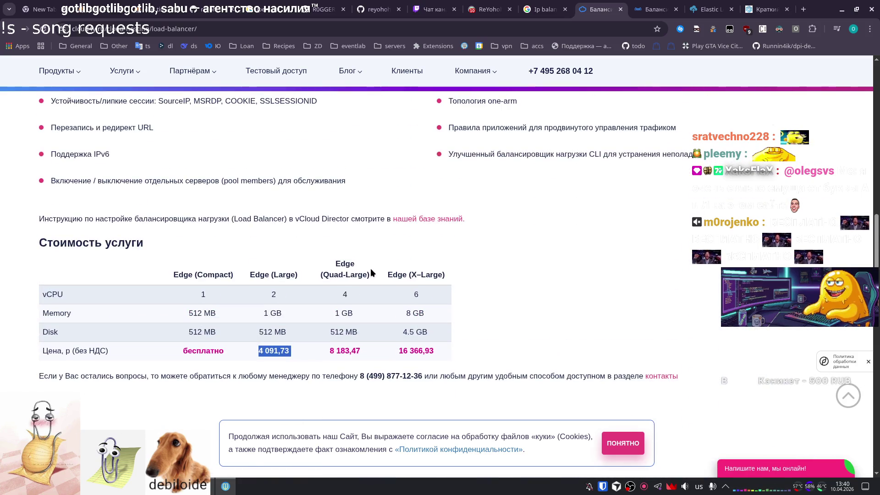
scroll(365, 323, down, 5)
scroll(367, 326, up, 6)
scroll(358, 311, down, 8)
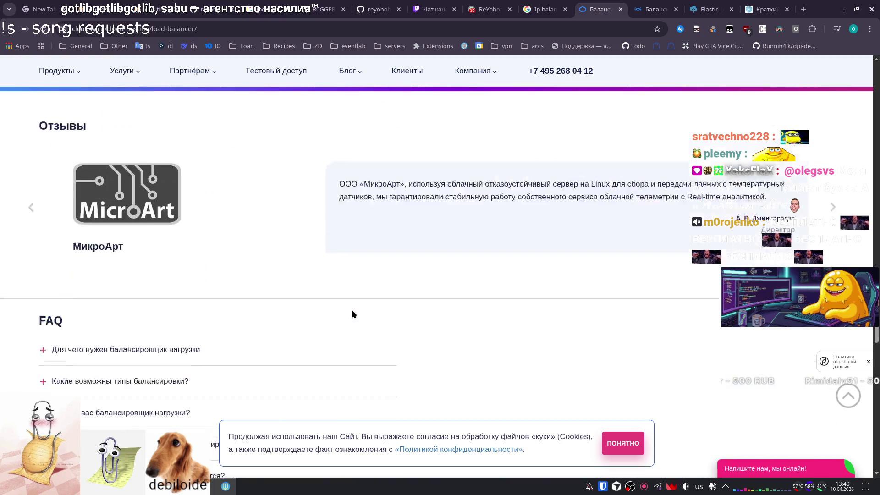
scroll(352, 314, down, 5)
scroll(356, 308, up, 9)
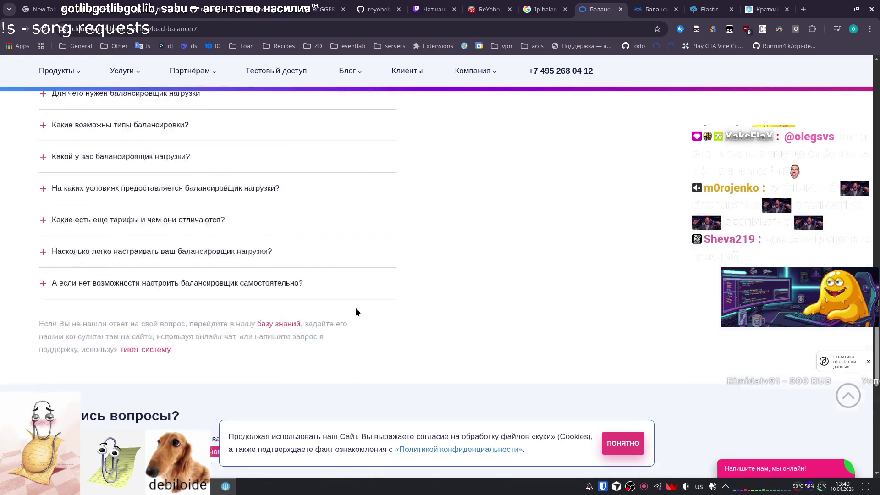
scroll(356, 311, up, 5)
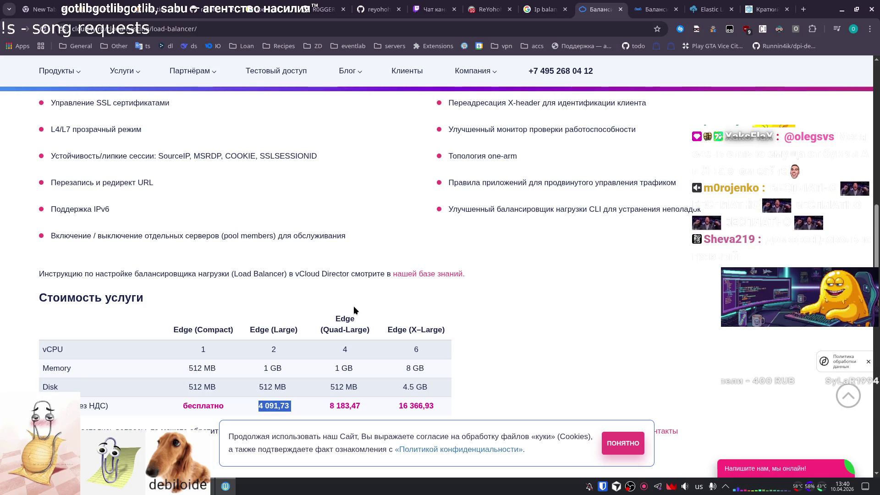
scroll(354, 306, up, 10)
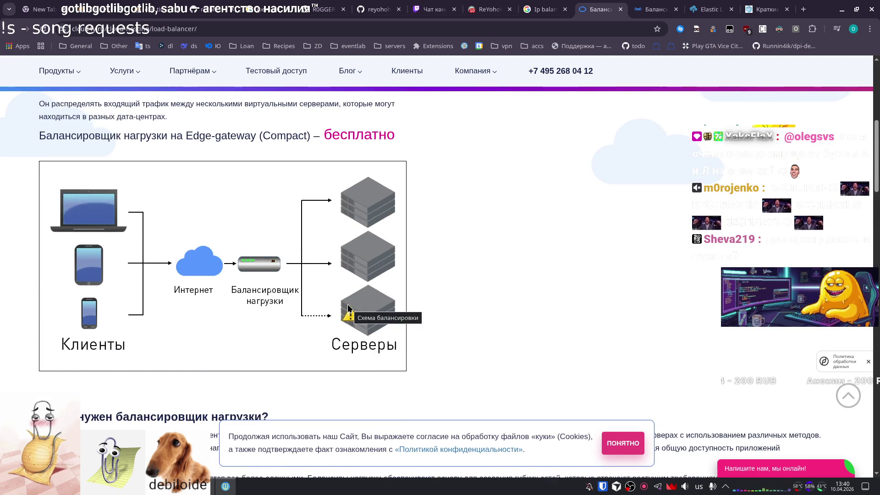
scroll(339, 307, up, 8)
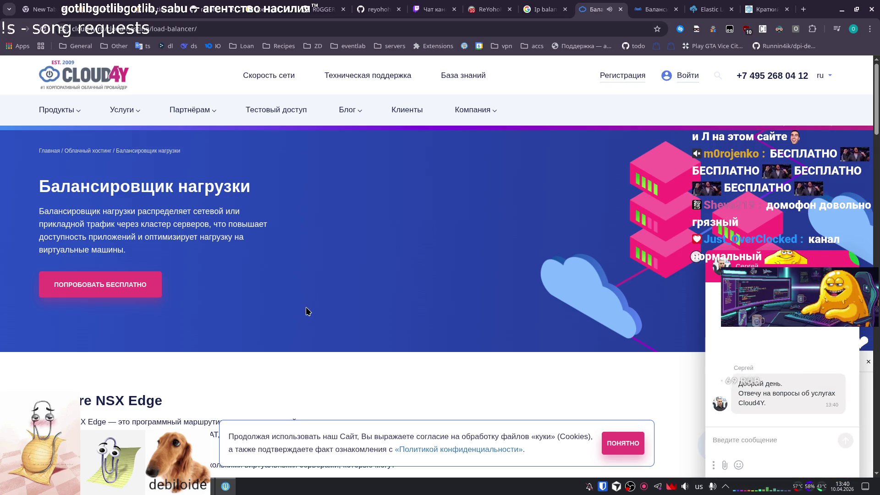
scroll(335, 294, down, 5)
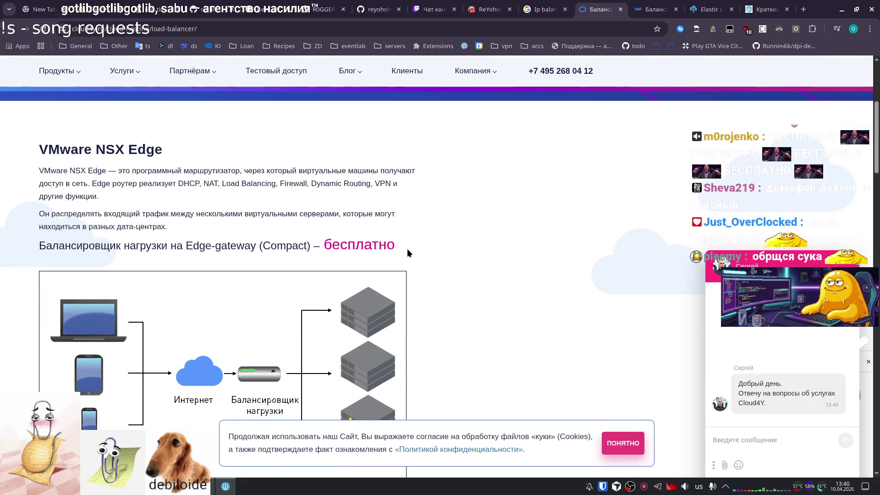
Review the SpaceWeb balancer tariff and features, noting the Standard plan at 375 ₽/month.
click(666, 5)
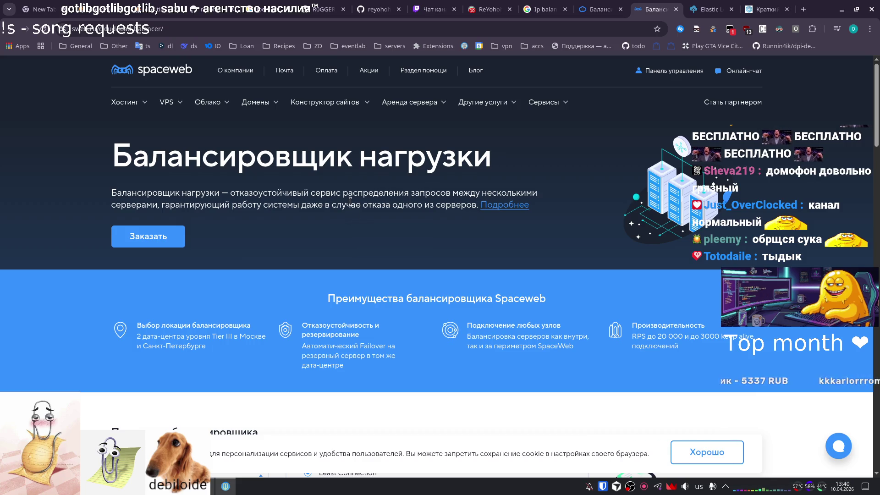
scroll(350, 206, down, 7)
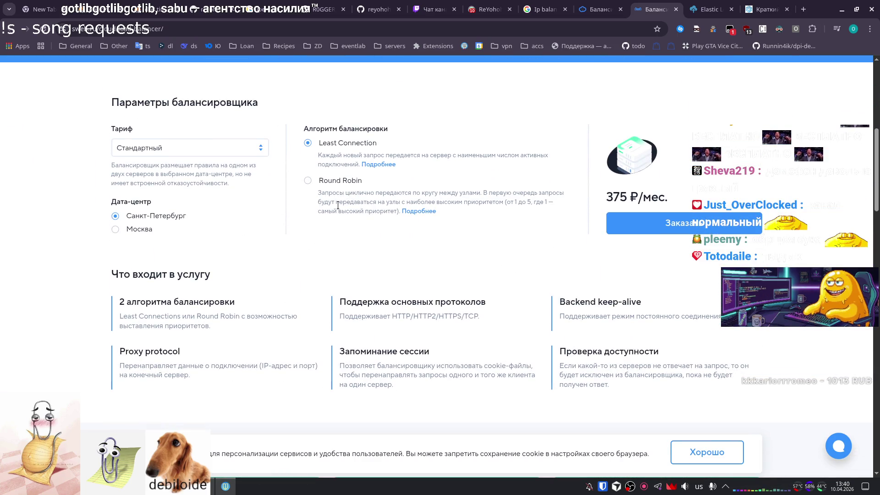
scroll(336, 207, down, 3)
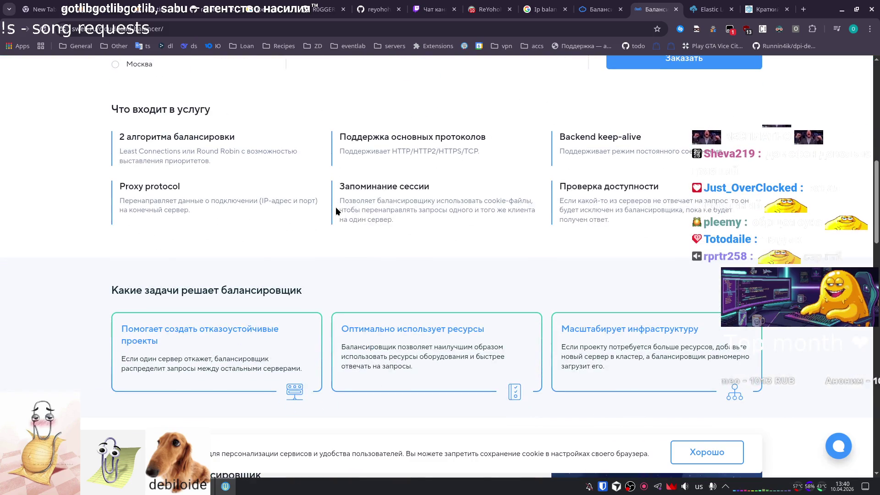
scroll(334, 207, down, 5)
scroll(331, 212, down, 13)
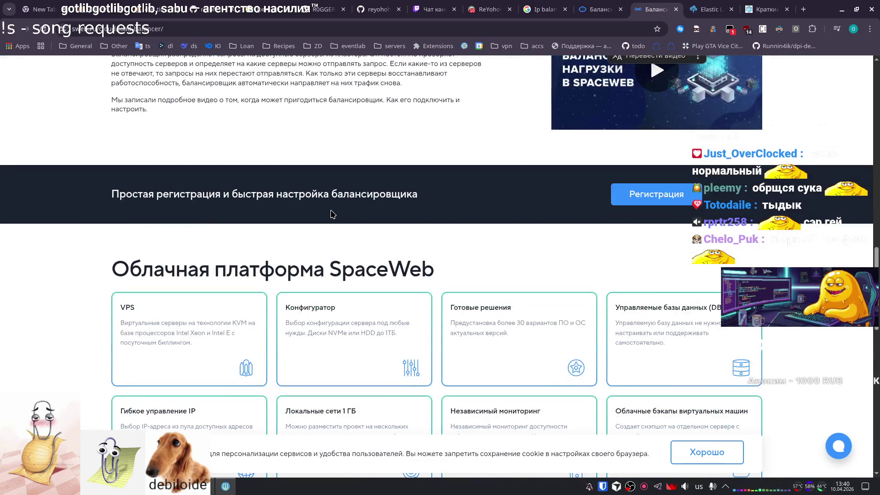
scroll(331, 211, down, 5)
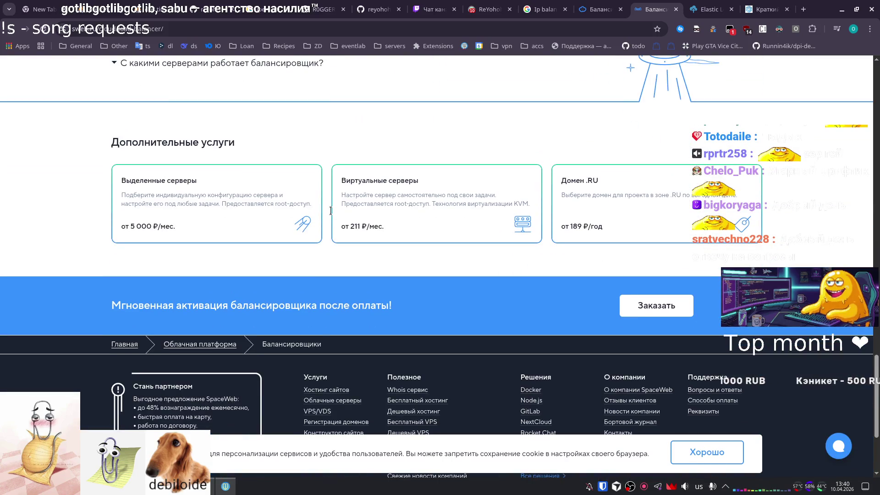
scroll(323, 248, up, 20)
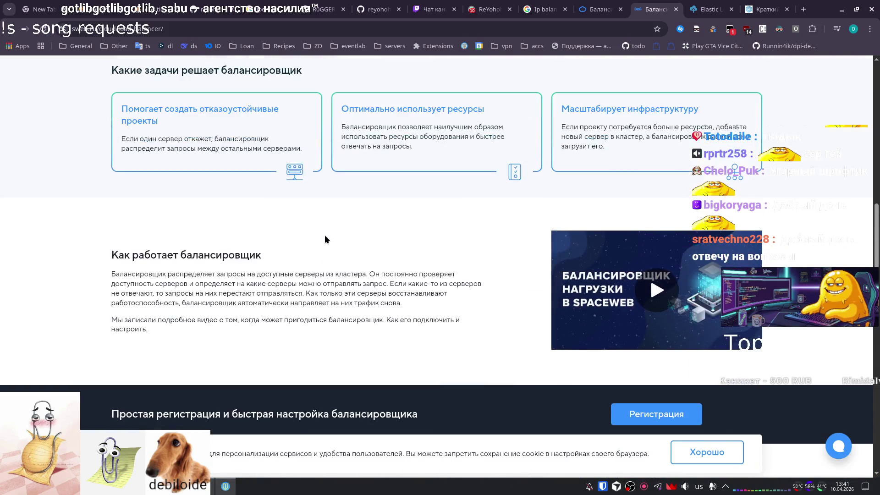
scroll(325, 239, up, 5)
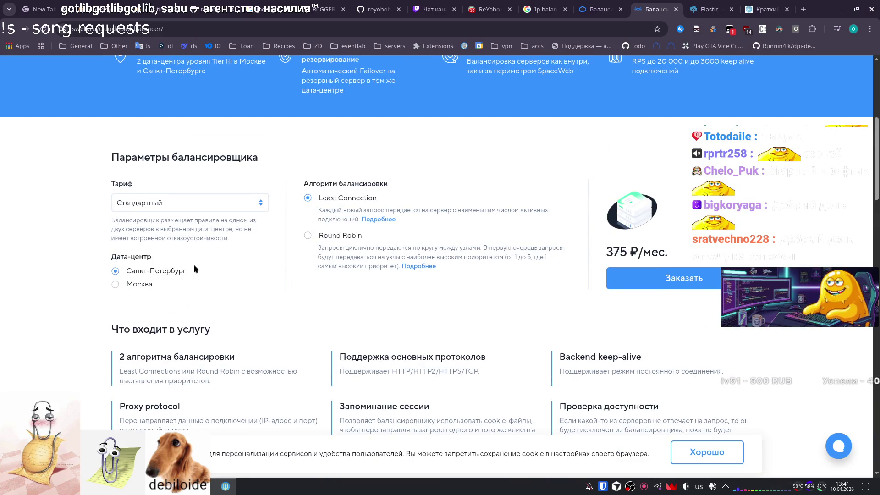
scroll(296, 282, down, 3)
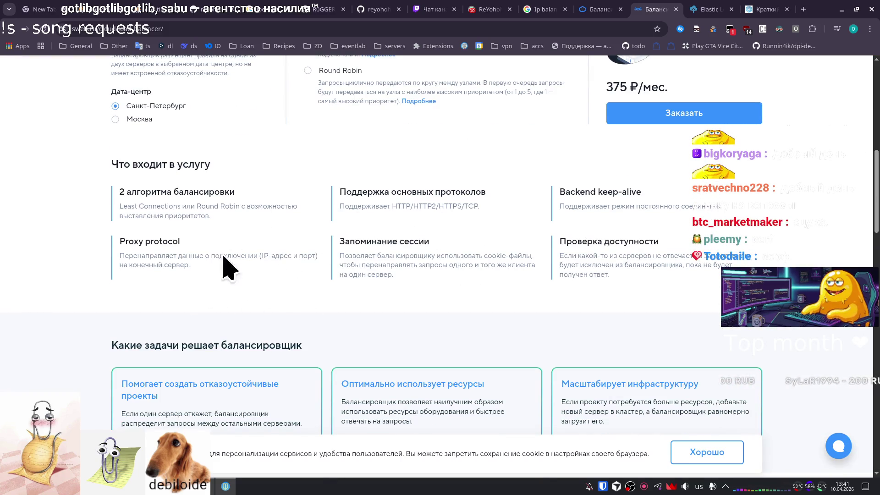
scroll(373, 275, up, 4)
scroll(306, 100, up, 4)
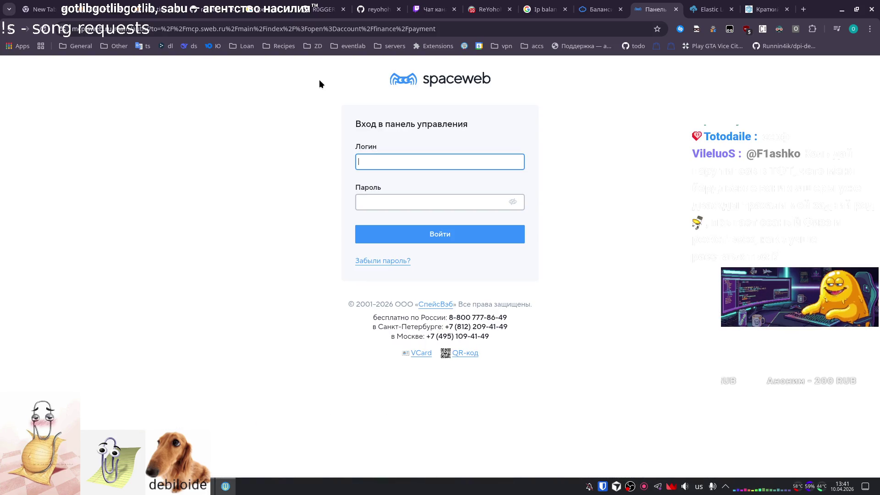
Go back from the login page to the balancer page, then close the SpaceWeb tab.
key(alt+Left)
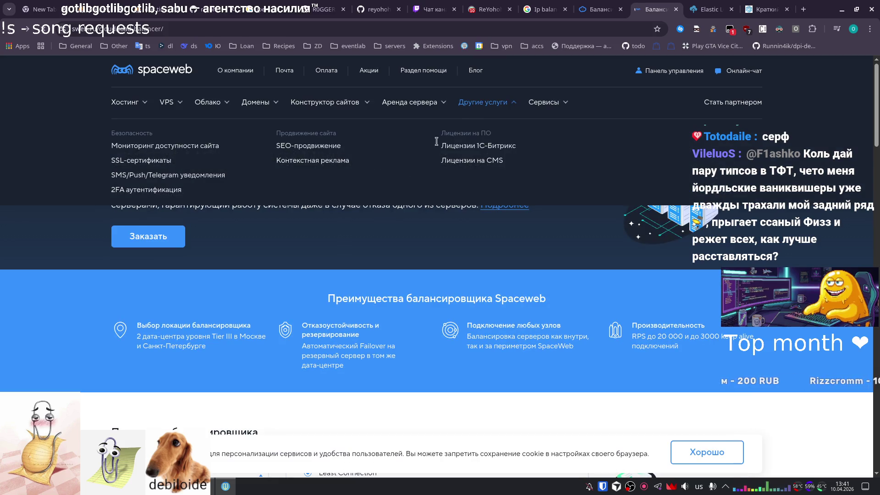
scroll(285, 228, down, 4)
scroll(305, 170, up, 1)
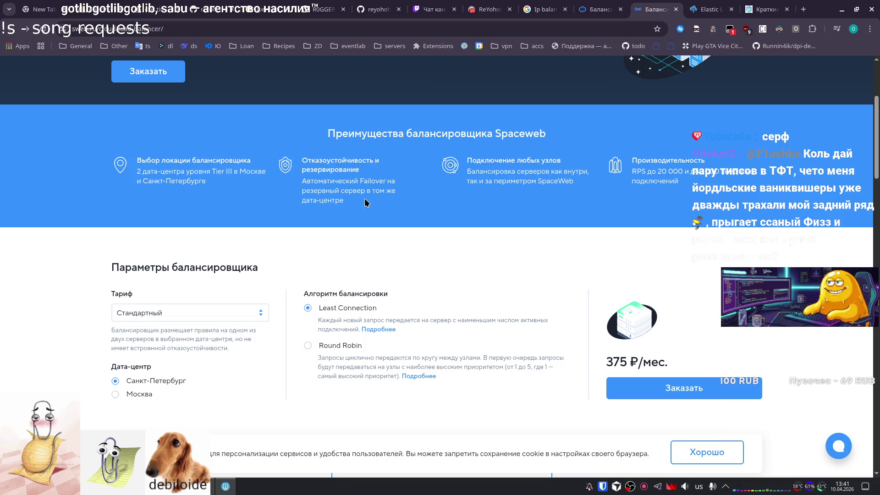
key(ctrl+w)
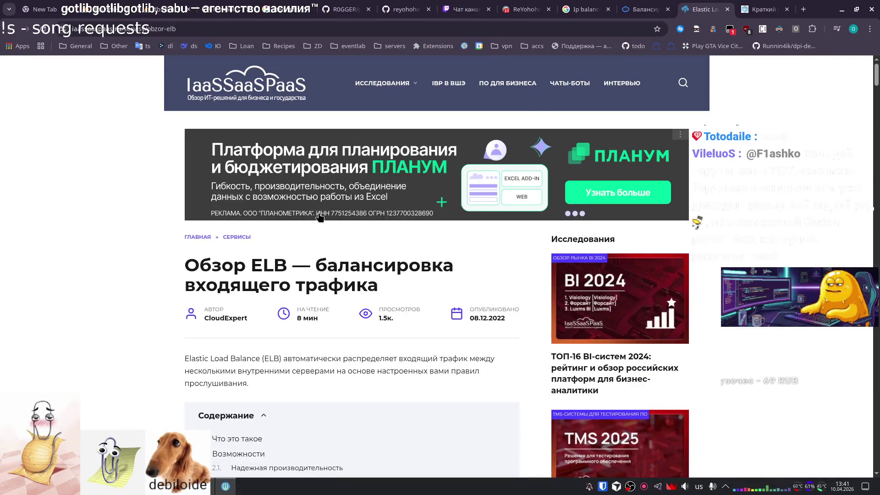
scroll(323, 231, down, 2)
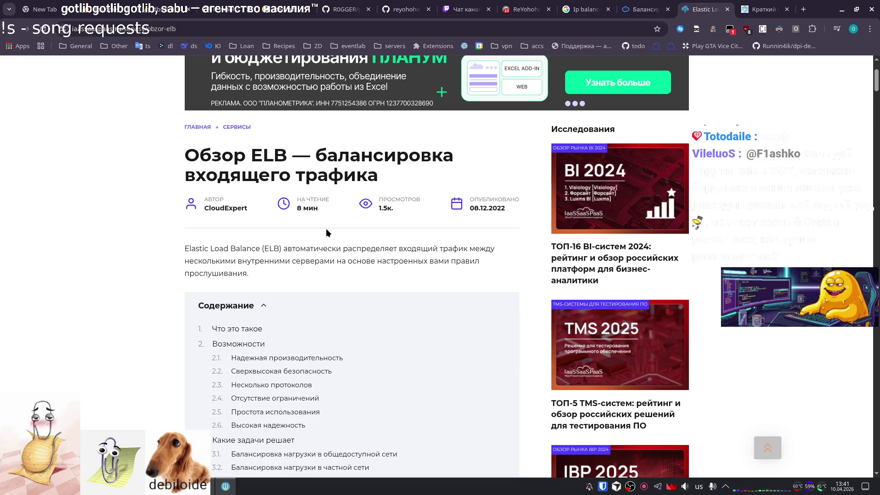
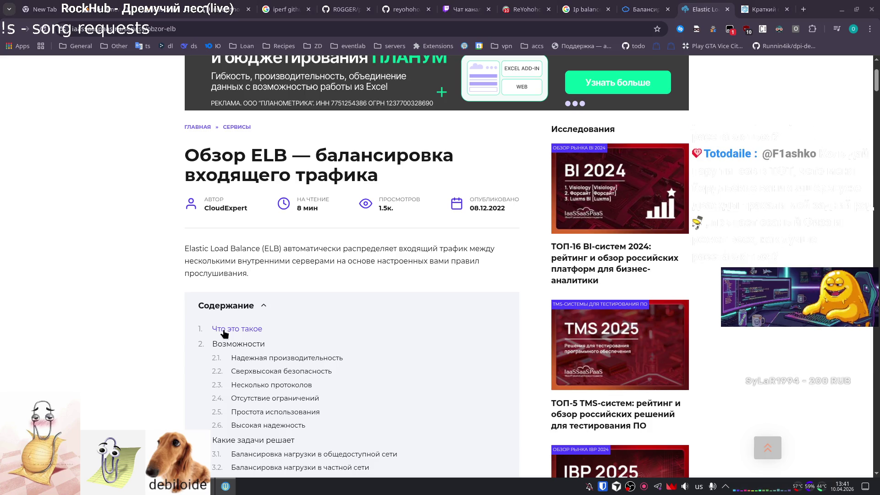
Skim the IaaSSaaSPaaS Elastic Load Balance overview article.
scroll(190, 363, down, 7)
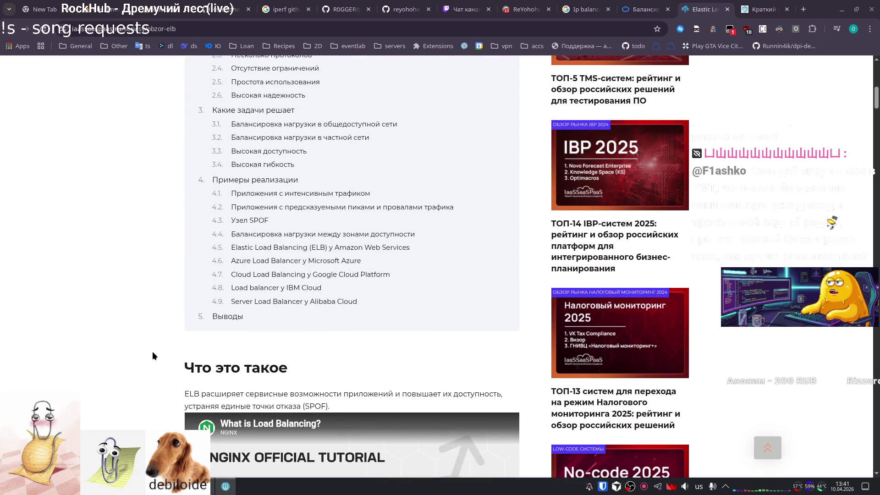
scroll(148, 352, down, 3)
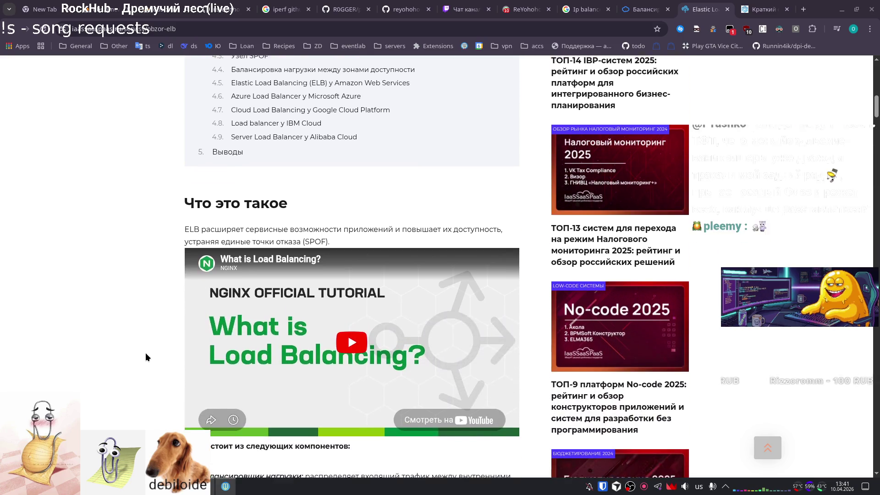
scroll(147, 344, up, 4)
scroll(149, 340, up, 8)
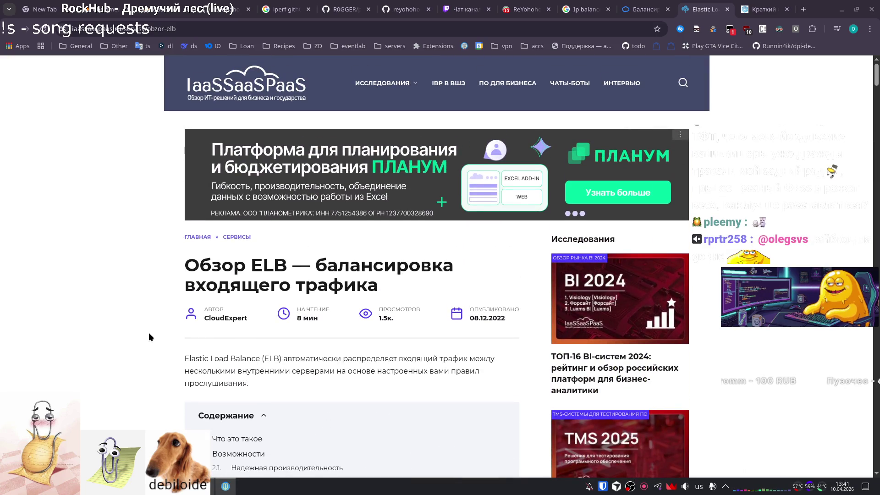
scroll(143, 338, down, 3)
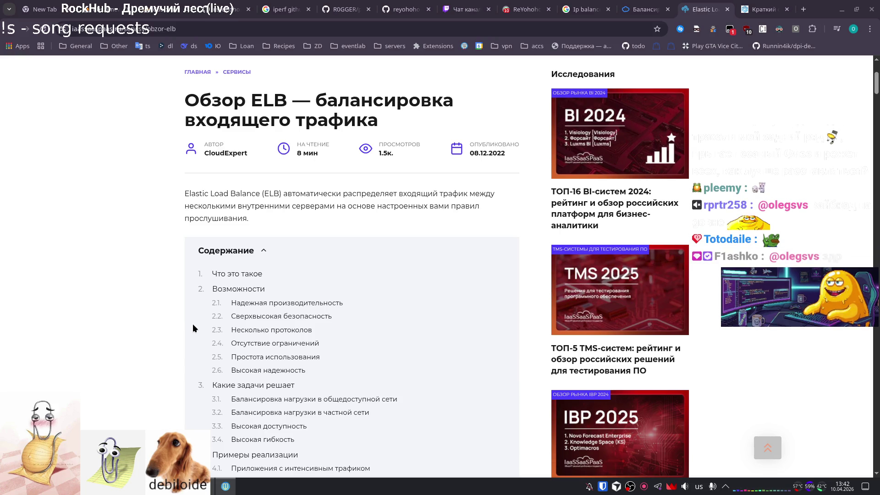
scroll(384, 337, down, 2)
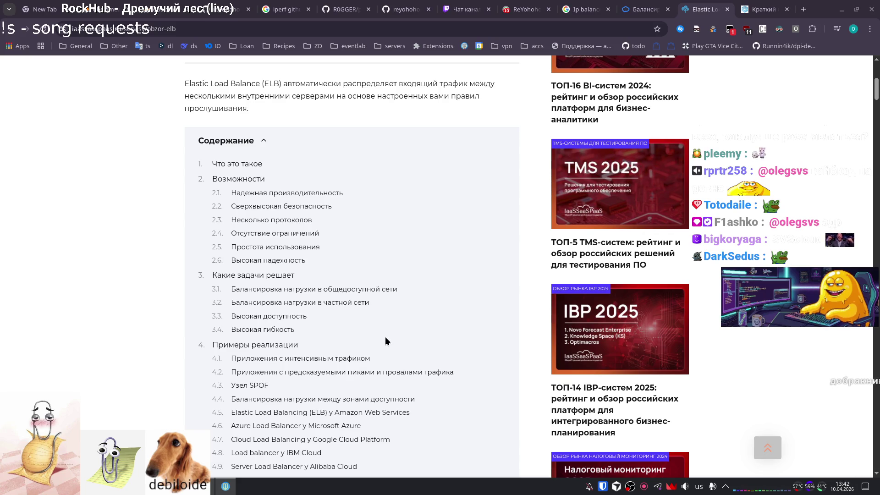
Jump to section 3.1 on public-network balancing, highlight 'внутренние серверы', and close the tab.
click(379, 291)
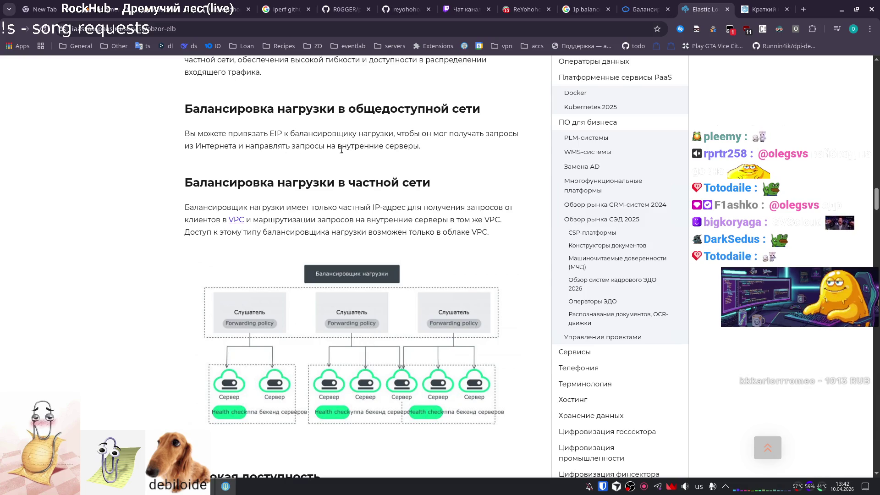
drag(337, 145, 420, 145)
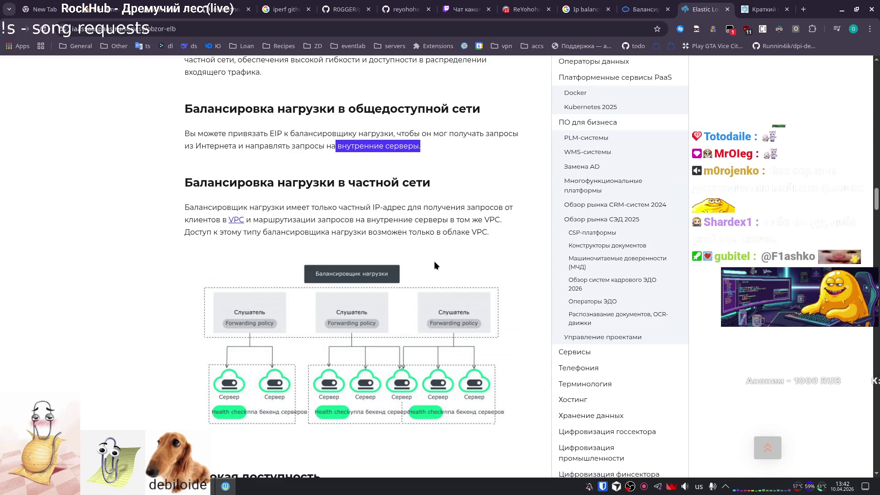
key(ctrl+w)
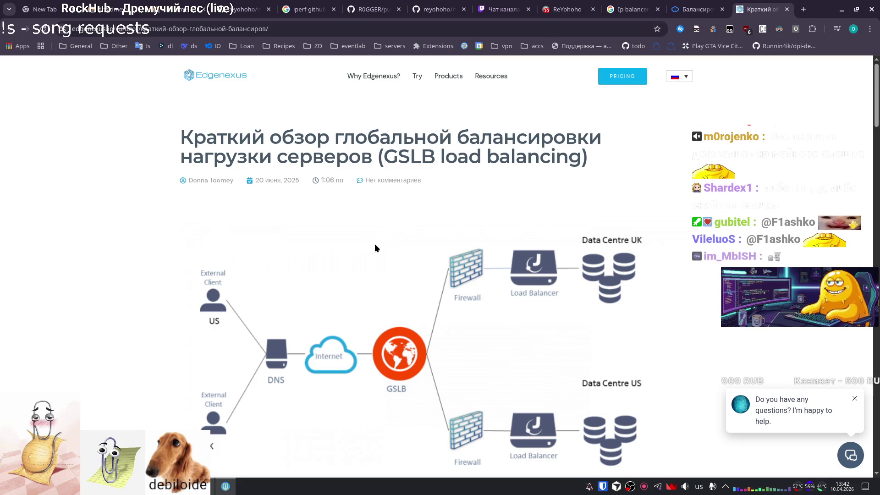
Read the Edgenexus GSLB article through its drawbacks and why-choose-edgeNEXUS sections, then return to the top.
scroll(378, 245, down, 5)
scroll(392, 246, up, 4)
scroll(393, 246, down, 4)
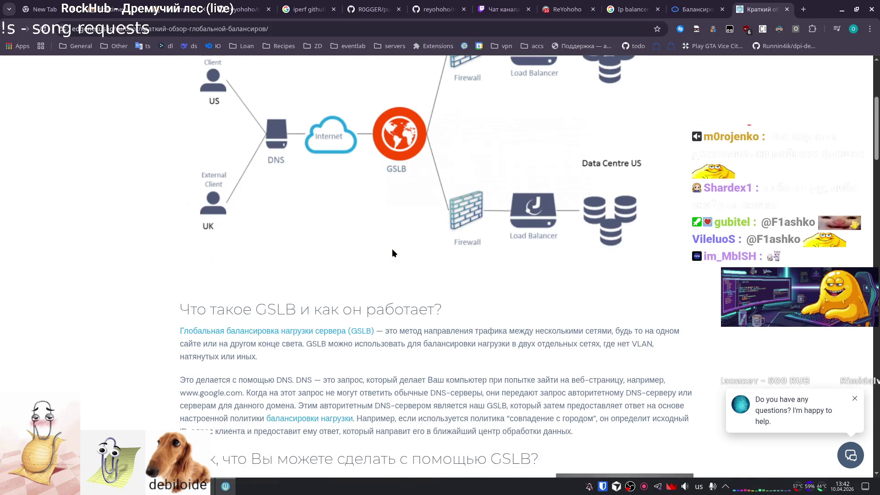
scroll(392, 250, down, 2)
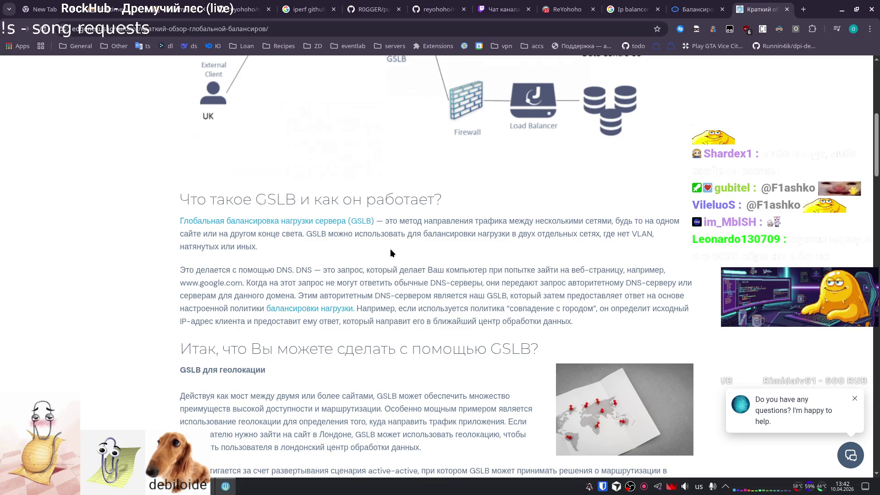
scroll(390, 253, up, 6)
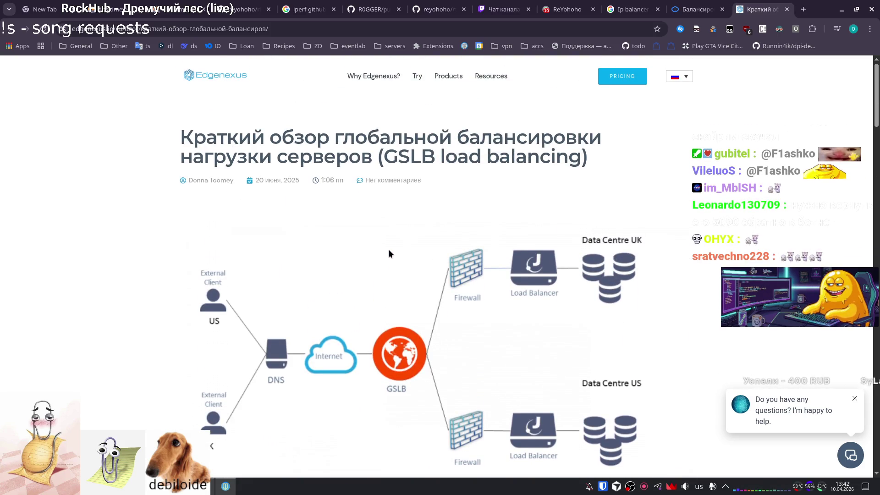
scroll(389, 250, down, 1)
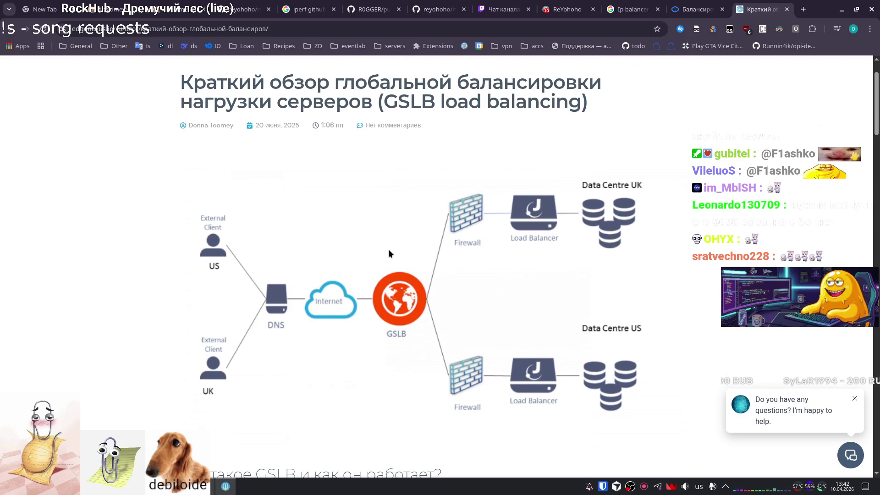
scroll(388, 254, down, 5)
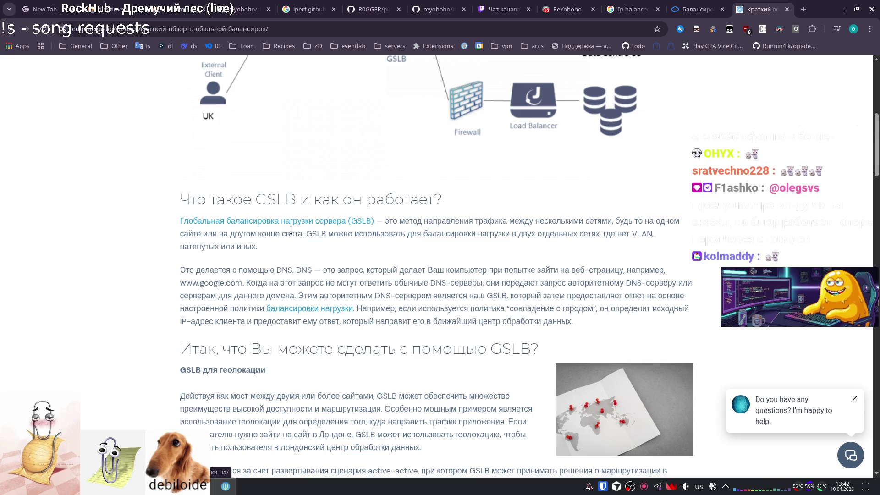
scroll(266, 228, down, 8)
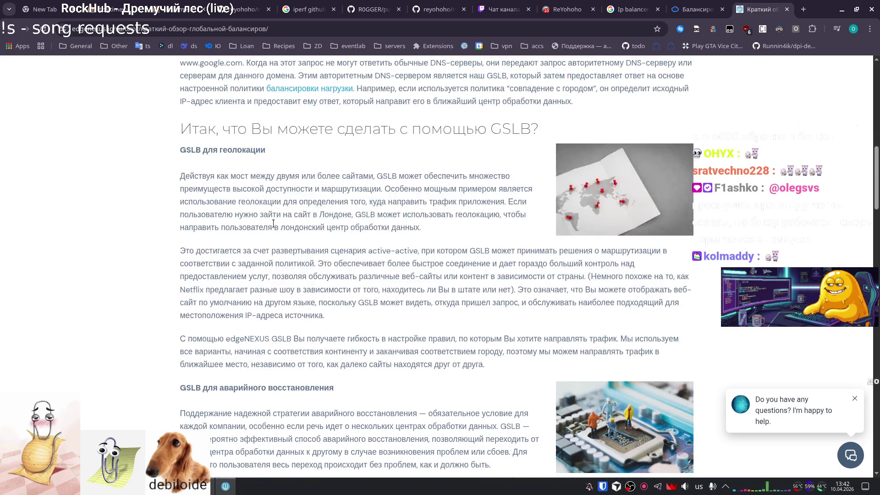
scroll(251, 229, down, 9)
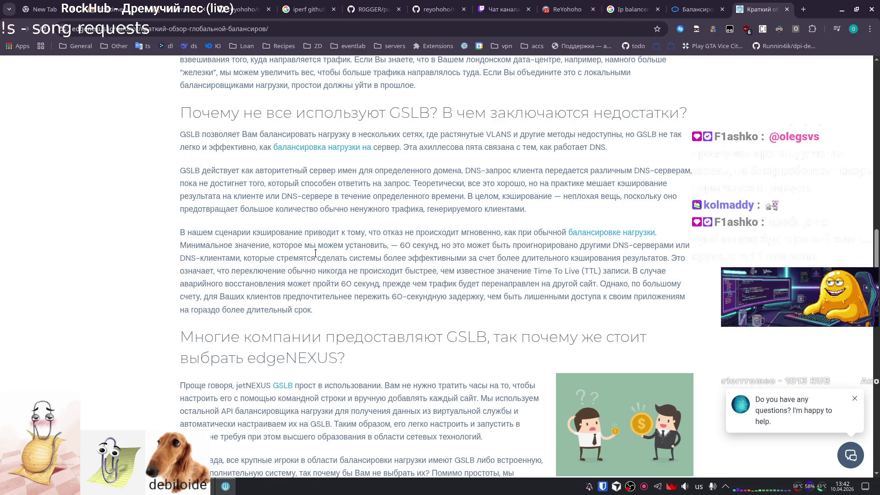
scroll(314, 253, down, 4)
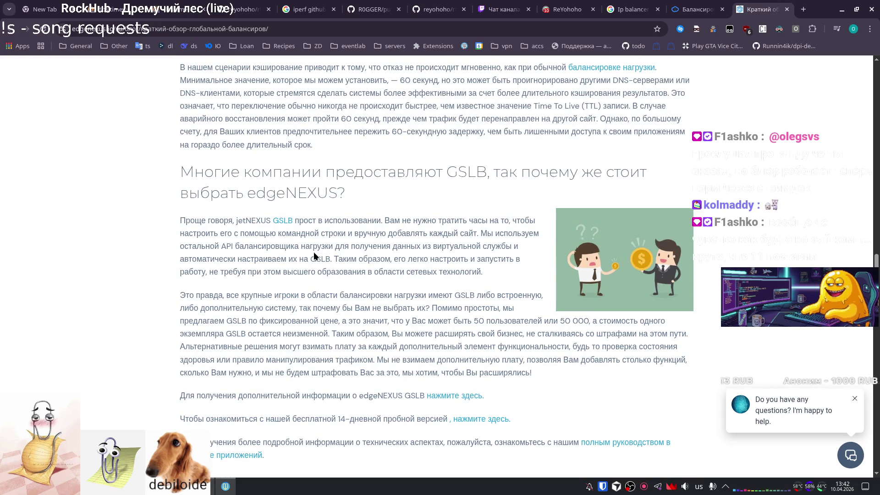
scroll(314, 252, down, 2)
scroll(310, 255, up, 15)
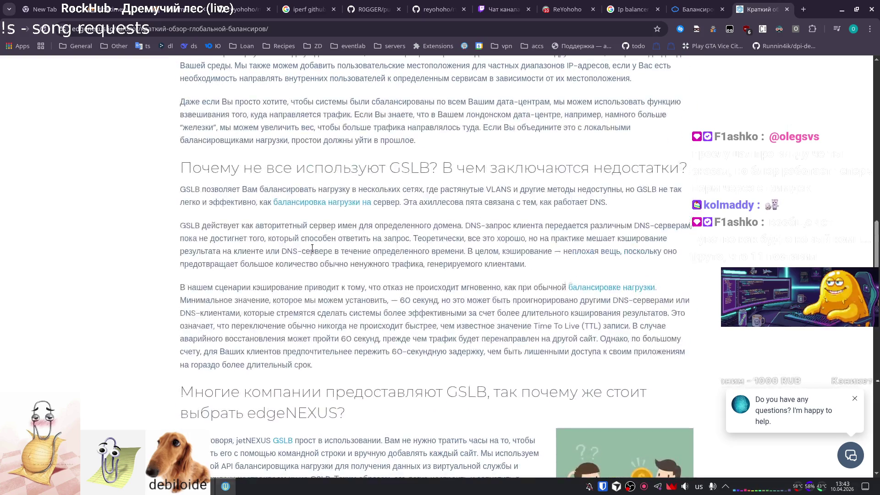
scroll(313, 245, up, 10)
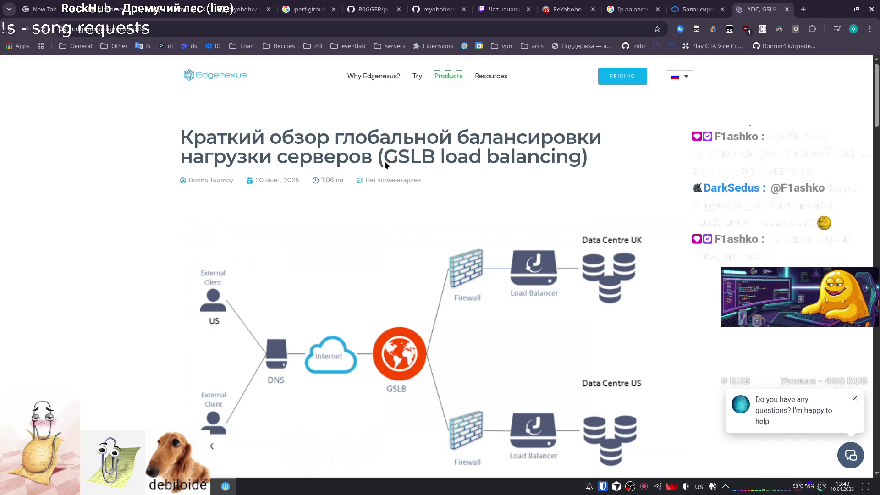
Open the Edgenexus load-balancer product page in a new tab, read to its video section, then close it.
scroll(390, 161, down, 5)
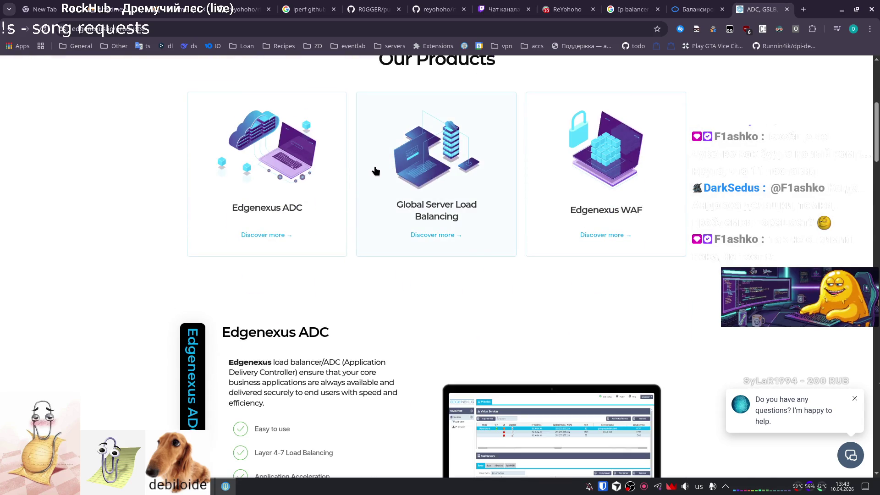
click(359, 205)
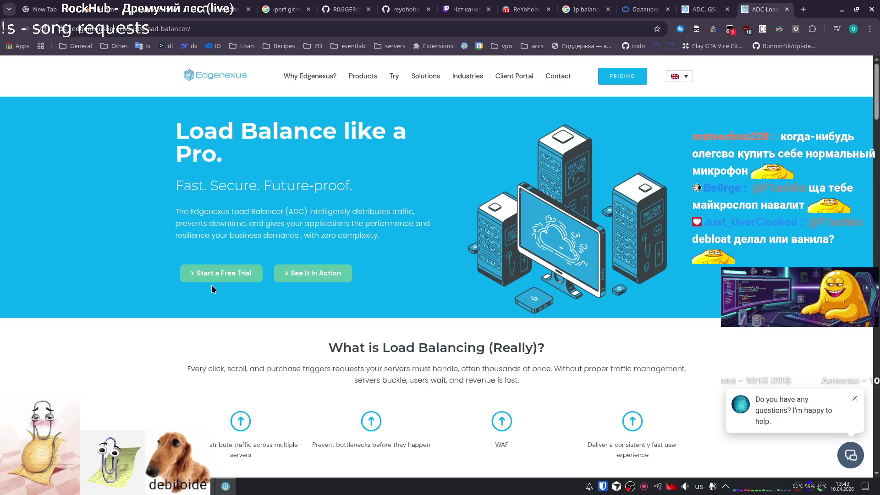
scroll(348, 263, down, 3)
scroll(347, 263, down, 3)
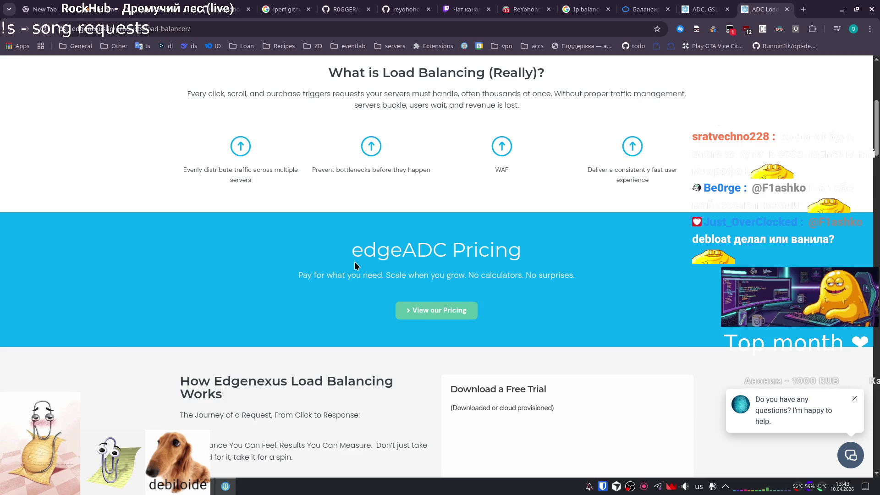
scroll(355, 262, down, 3)
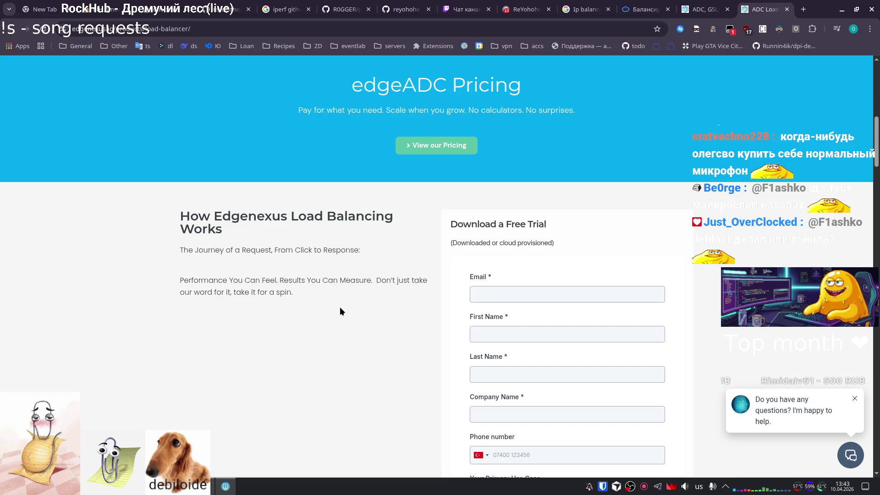
scroll(340, 306, down, 10)
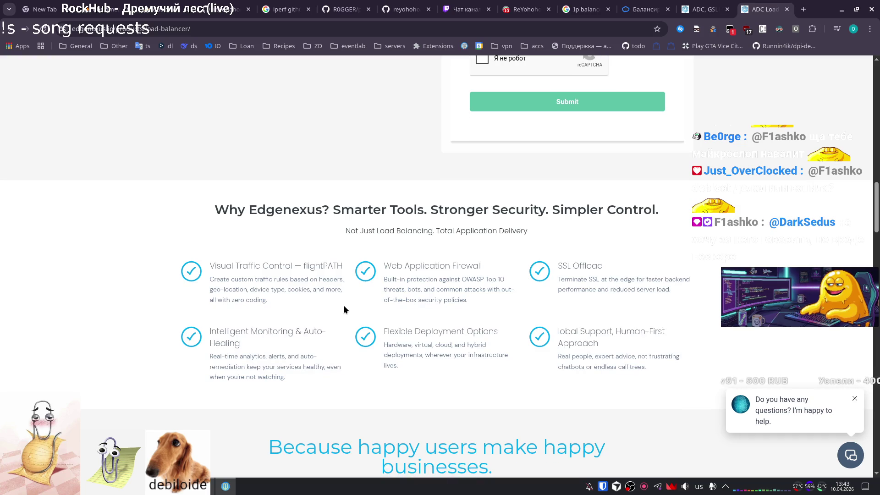
scroll(341, 305, down, 4)
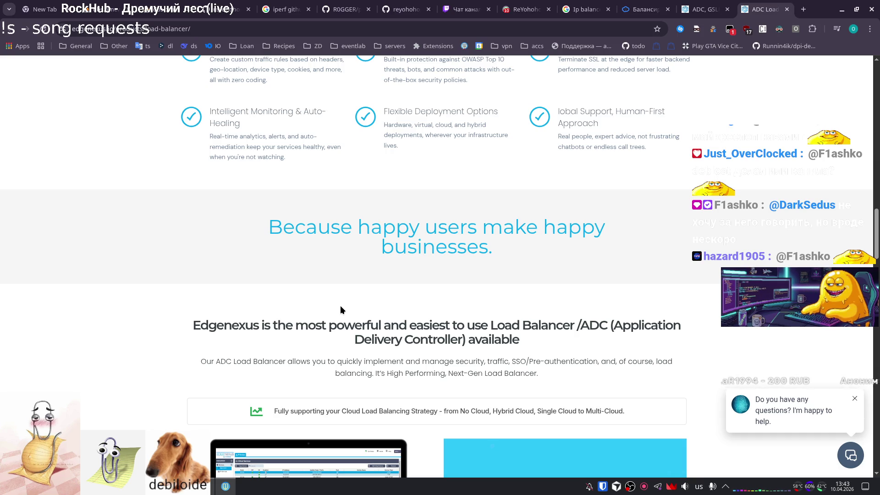
scroll(346, 300, down, 4)
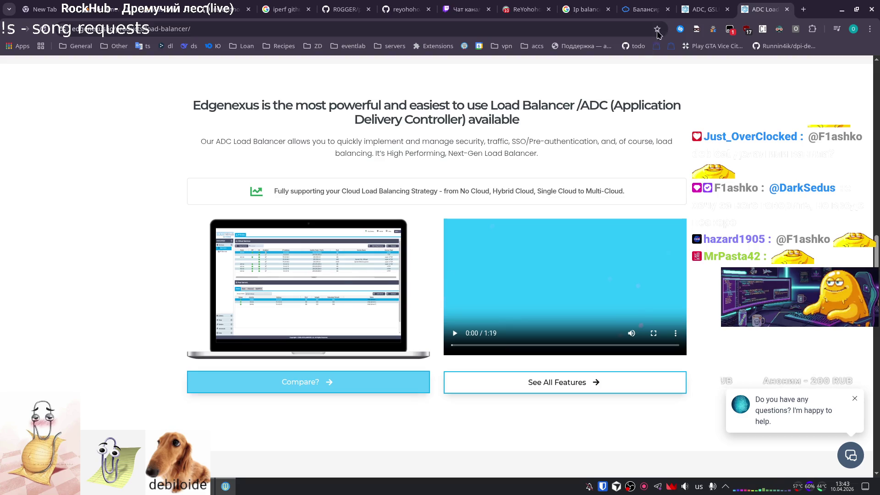
key(ctrl+w)
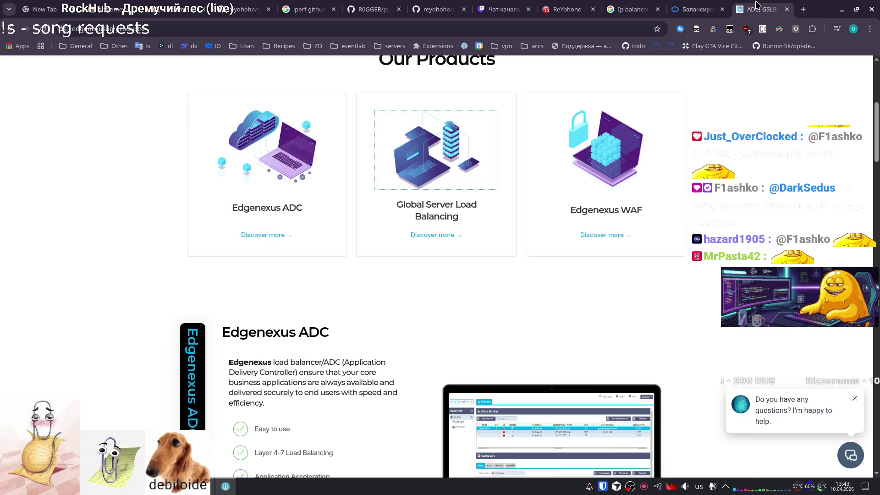
Close the Edgenexus products page and search Google with 'dns \' added to the load balancer query.
key(ctrl+w)
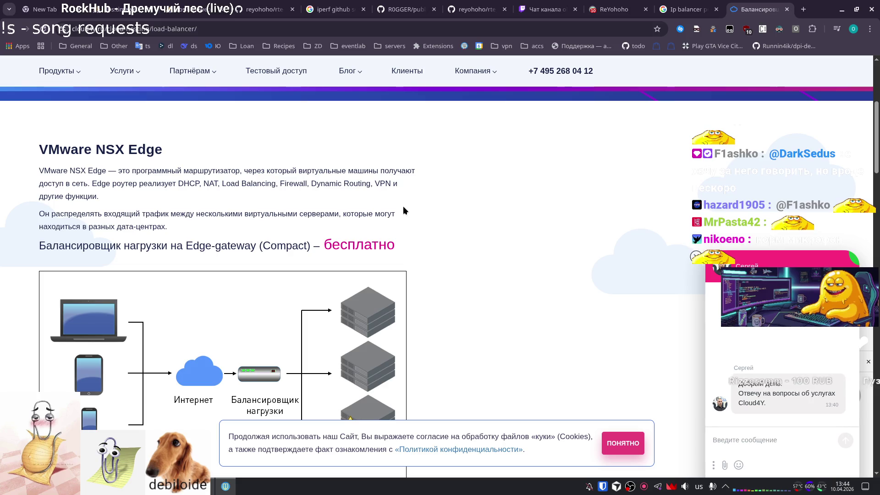
click(700, 5)
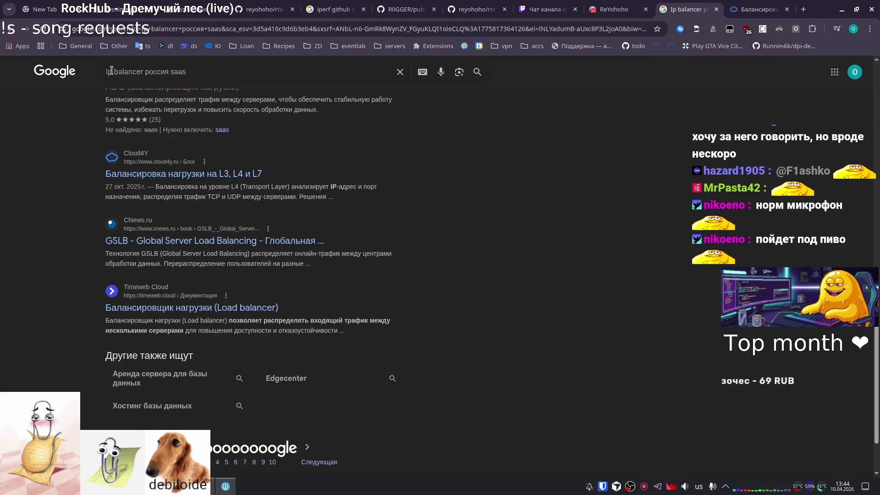
text(dns \)
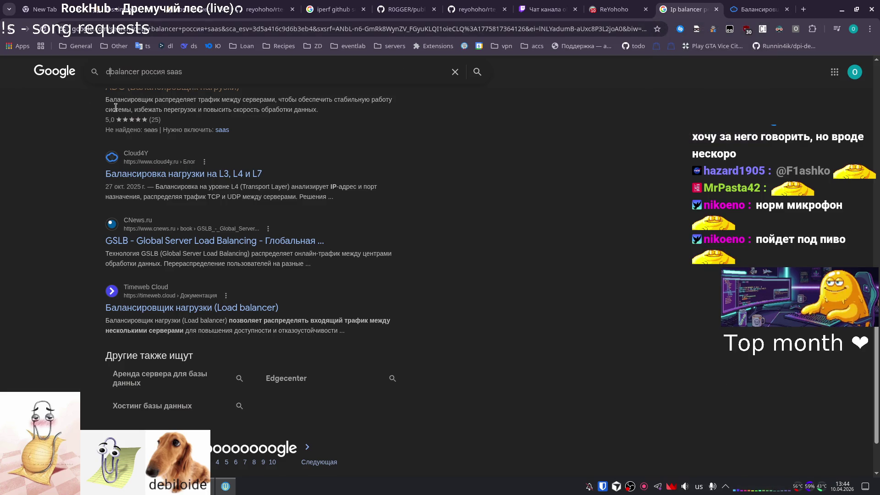
key(Return)
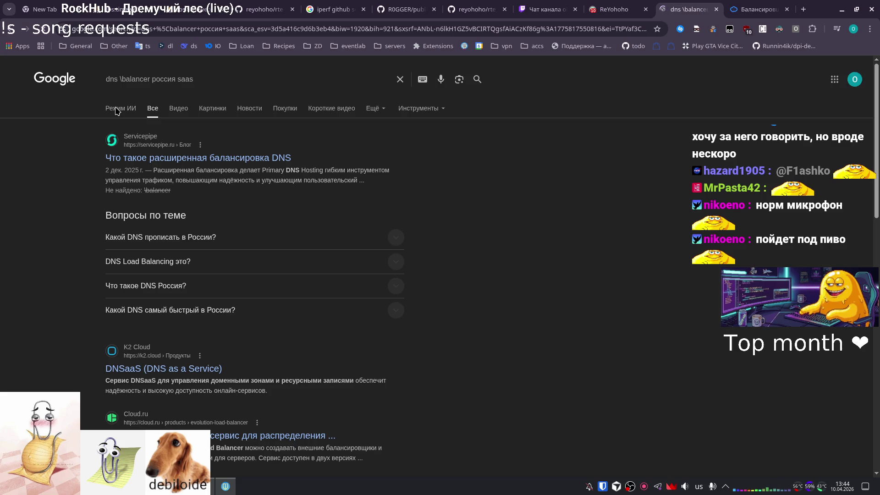
Remove the stray backslash, rerun as 'dns balancer россия saas', and scan the results.
click(120, 76)
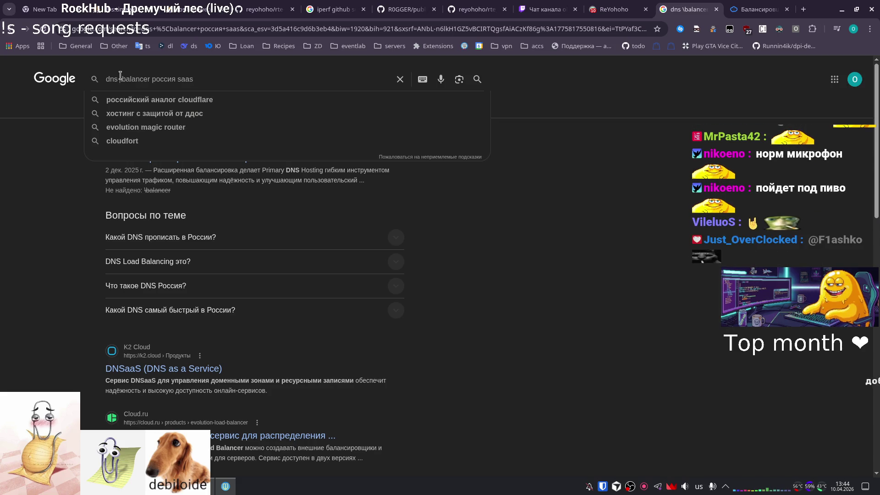
key(BackSpace)
key(Return)
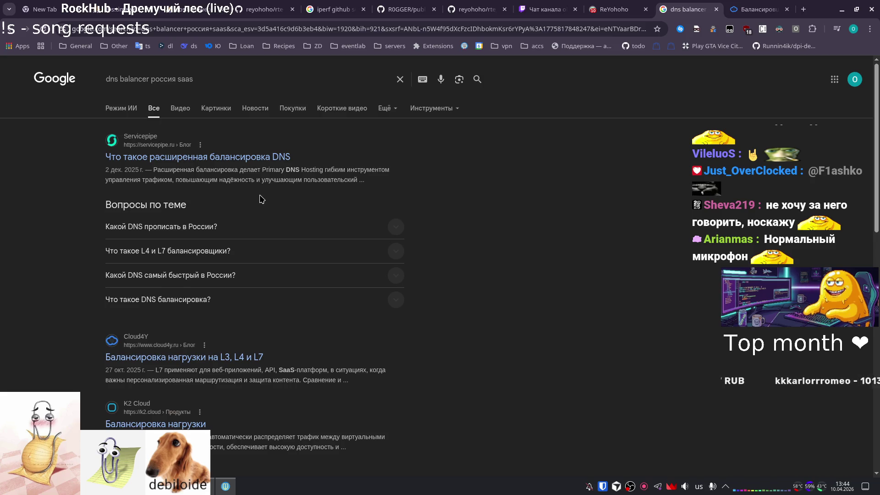
scroll(261, 198, down, 3)
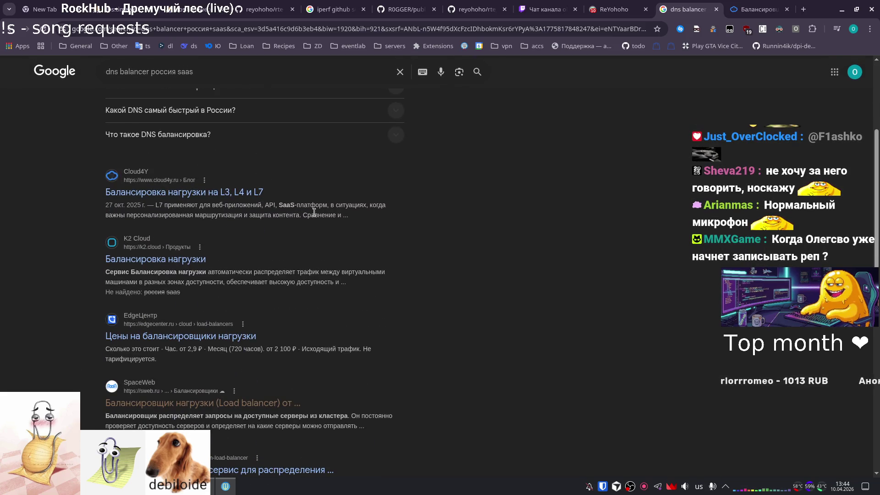
scroll(313, 215, down, 1)
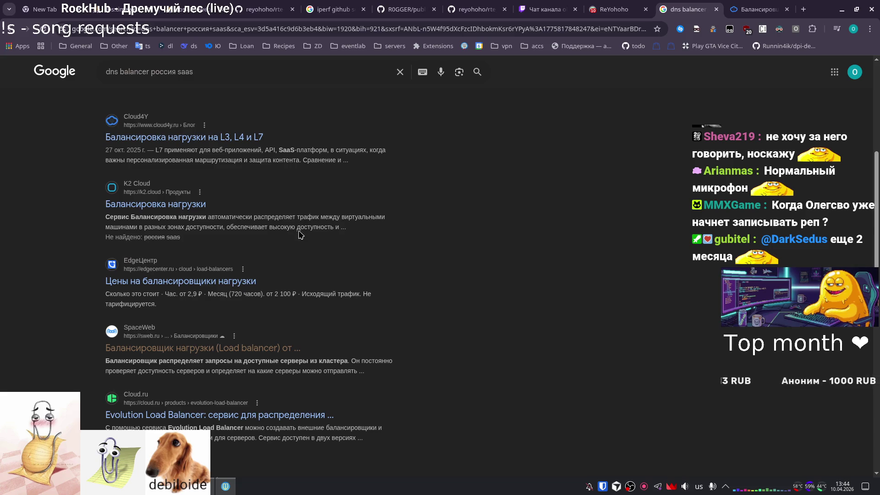
Open the K2 Cloud 'Балансировка нагрузки' and Yandex SWS and CDN results in background tabs, then view K2 Cloud.
middle_click(202, 205)
scroll(206, 209, down, 4)
scroll(243, 231, down, 3)
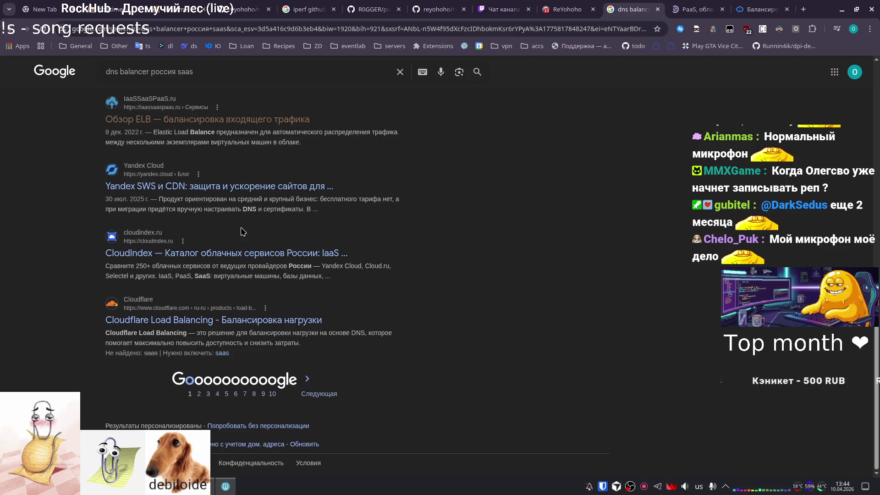
middle_click(232, 188)
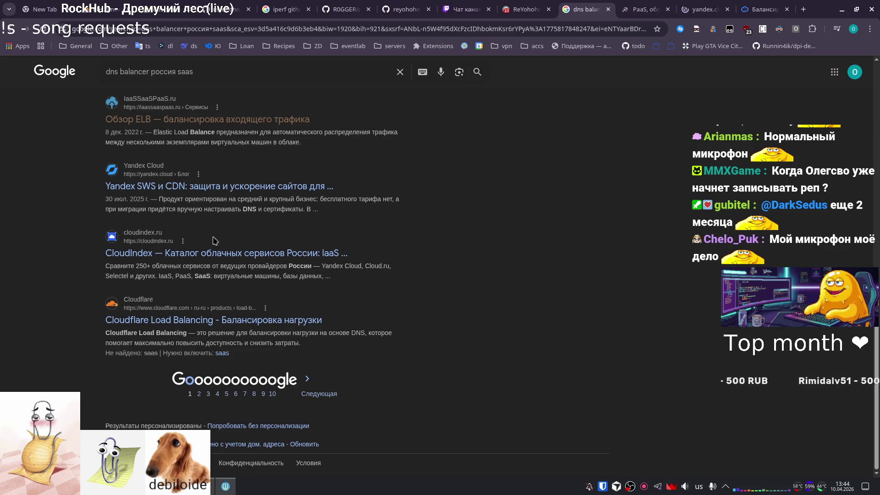
key(ctrl+Tab)
key(ctrl+Tab)
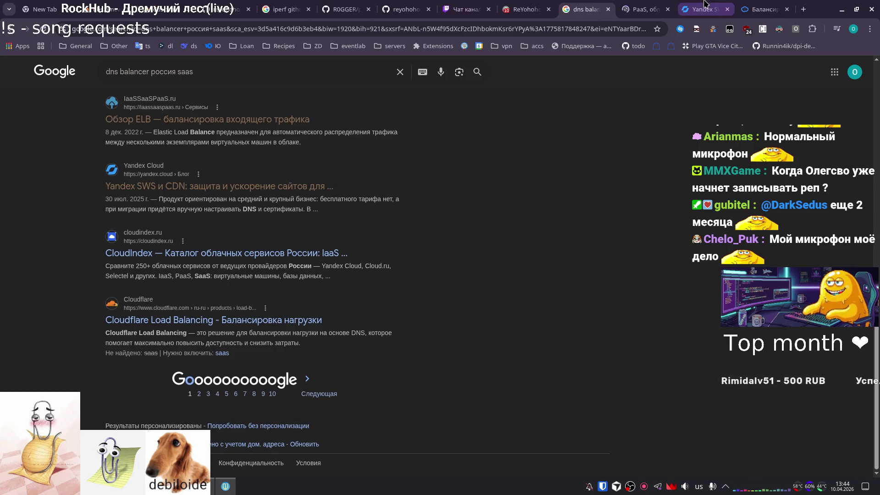
key(ctrl+shift+Tab)
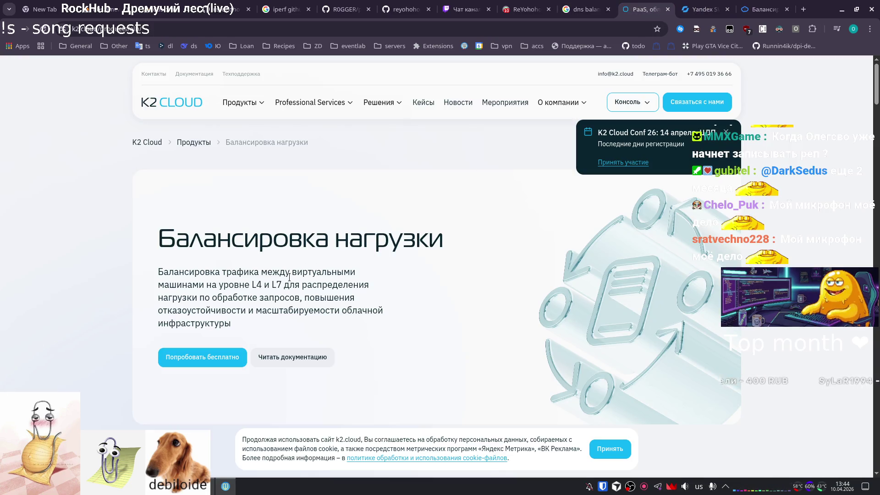
Read K2 Cloud's load-balancing page through its advantages, use cases and getting-started sections, then go to Yandex SWS.
scroll(252, 285, down, 2)
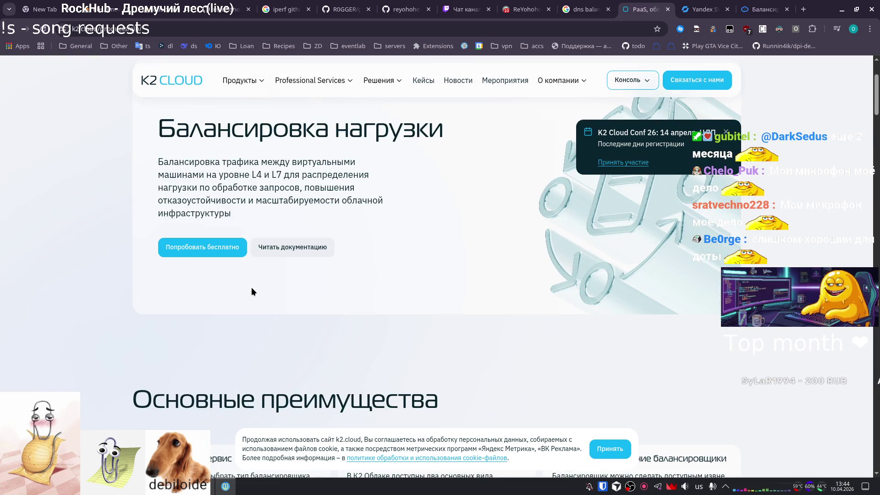
scroll(261, 282, down, 3)
scroll(265, 278, down, 1)
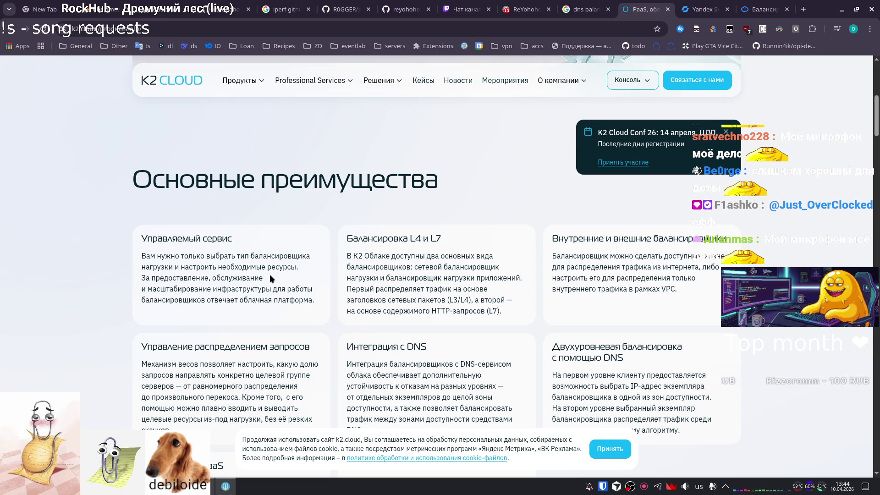
scroll(270, 278, down, 2)
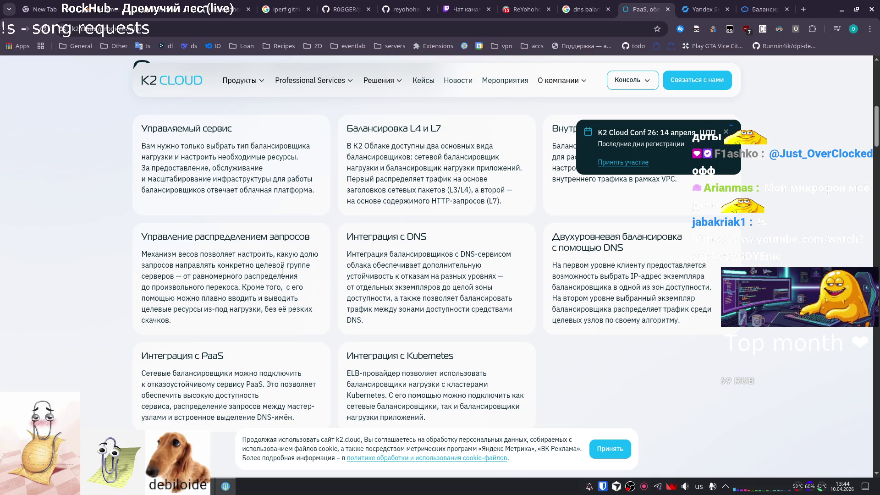
scroll(290, 258, down, 4)
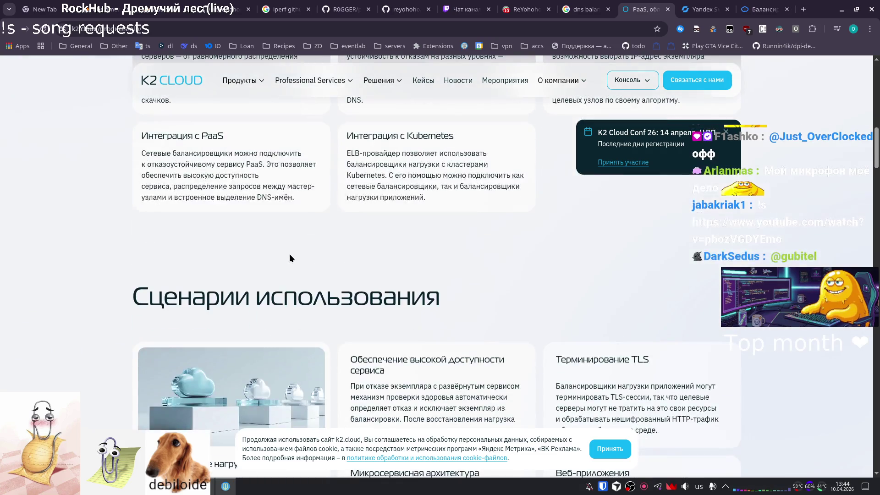
scroll(290, 253, down, 6)
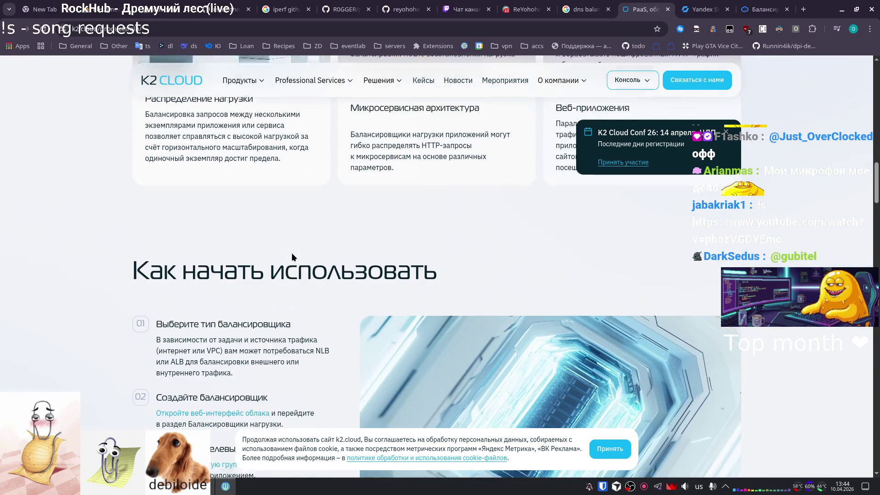
click(760, 10)
click(706, 9)
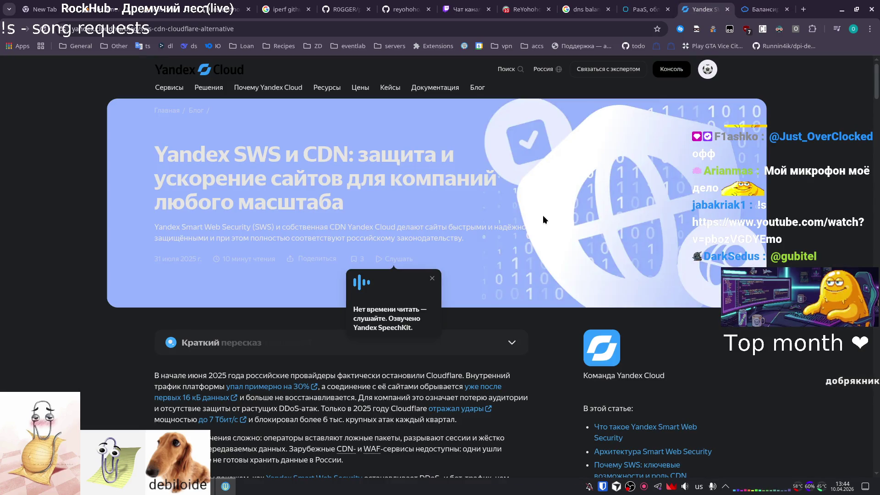
Skim the Yandex Cloud SWS and CDN article down to Advanced Rate Limiter, then close it.
scroll(540, 218, down, 2)
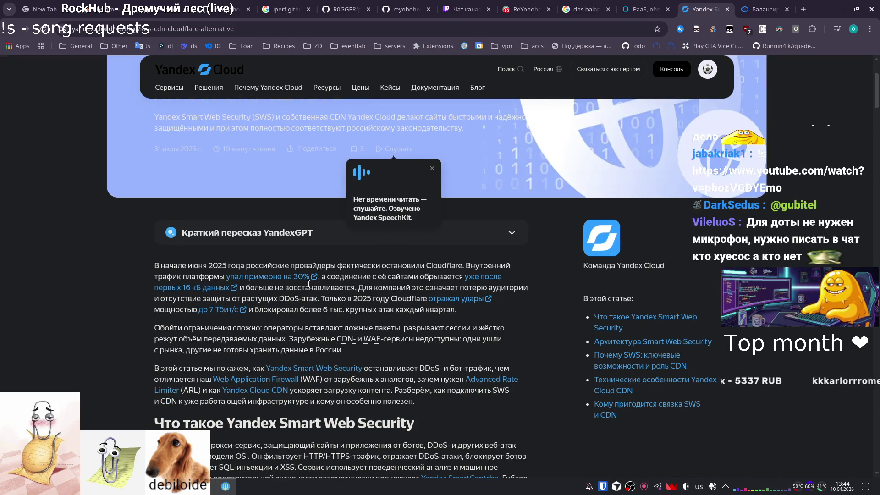
scroll(310, 285, down, 5)
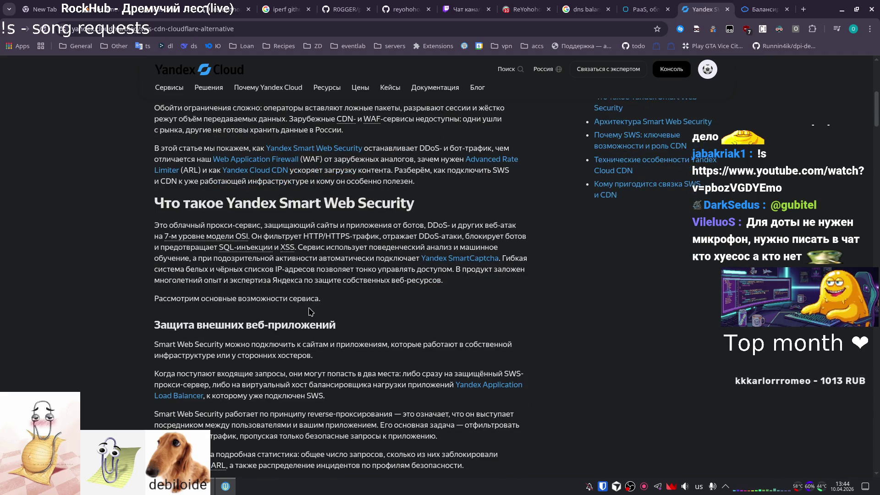
scroll(316, 305, down, 10)
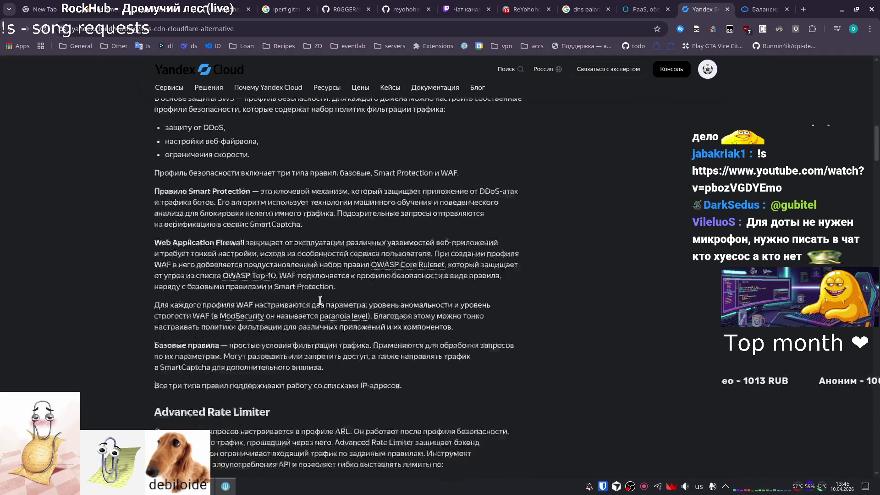
scroll(324, 298, down, 6)
scroll(337, 252, up, 16)
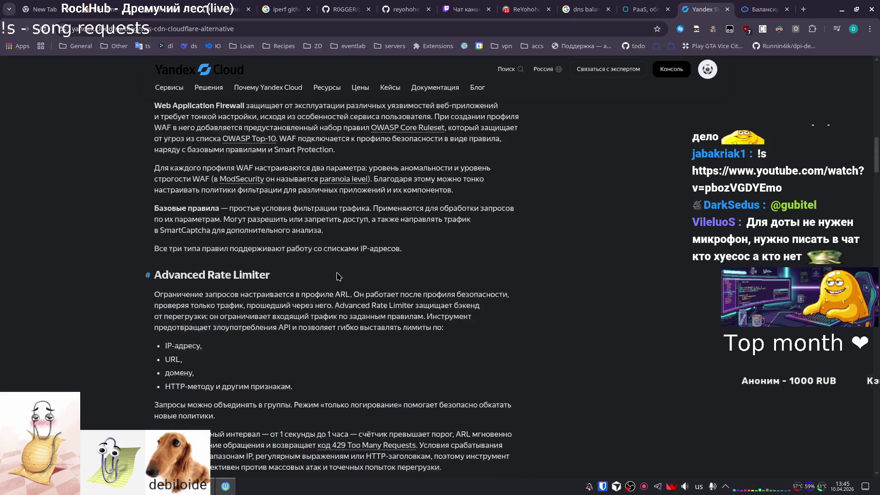
scroll(337, 252, up, 6)
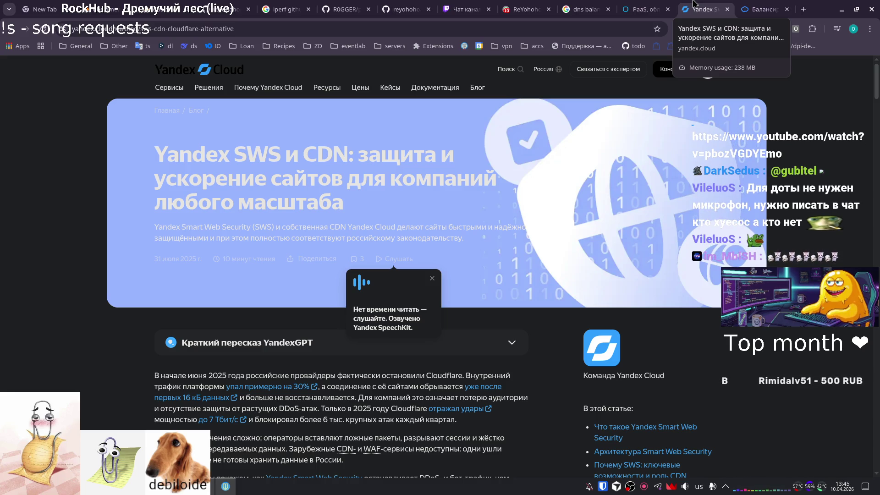
key(ctrl+w)
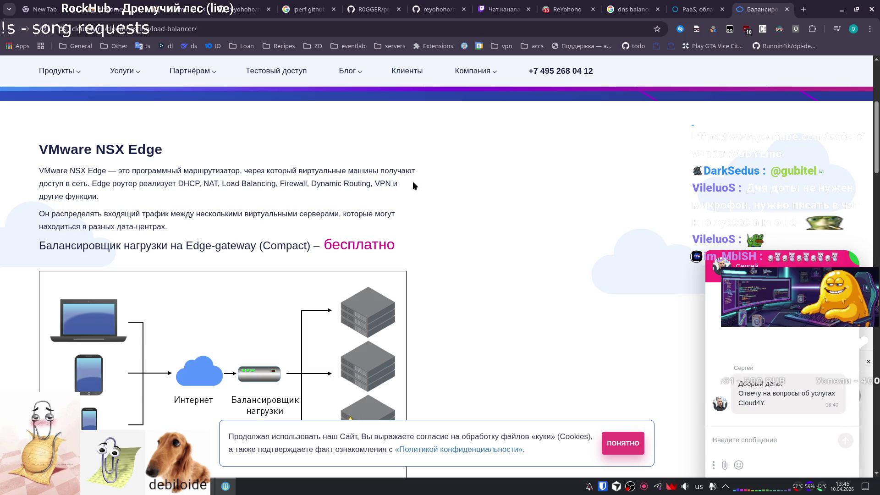
Close the Cloud4Y VMware NSX Edge page and return to the 'dns balancer россия saas' results.
key(ctrl+w)
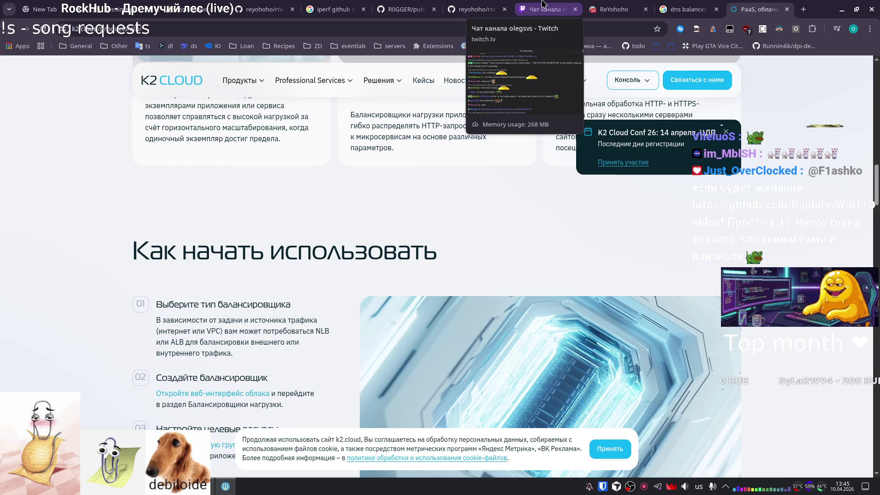
click(685, 9)
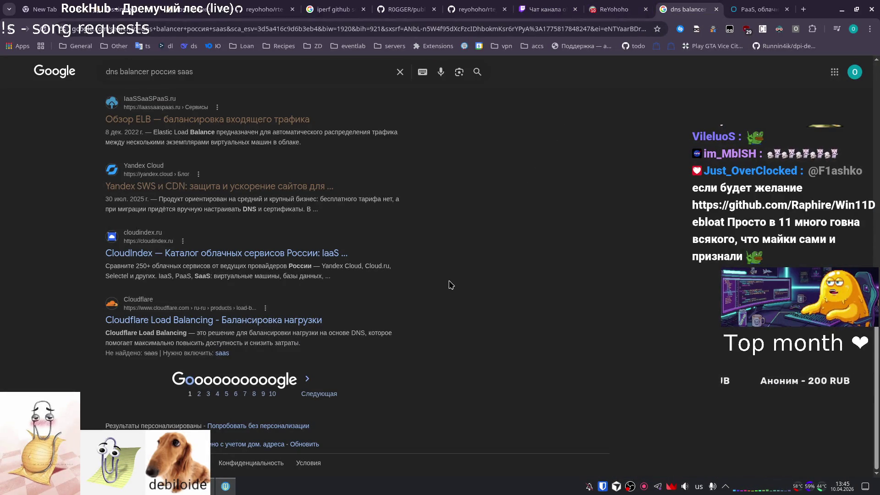
Open DeepSeek from the 'ds' bookmark in a background tab.
scroll(371, 303, up, 10)
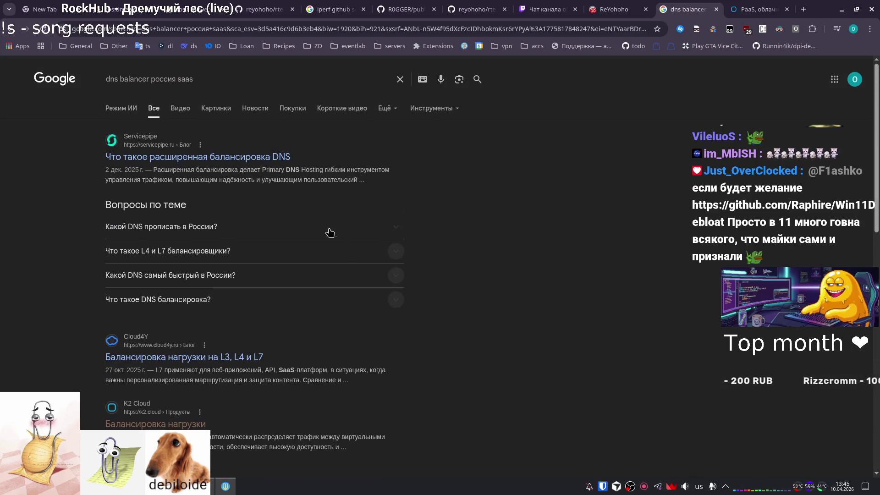
click(210, 80)
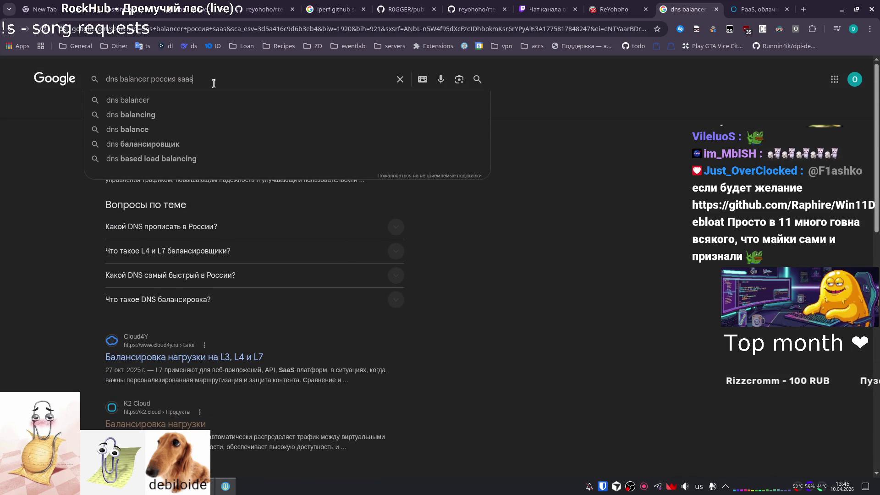
middle_click(186, 48)
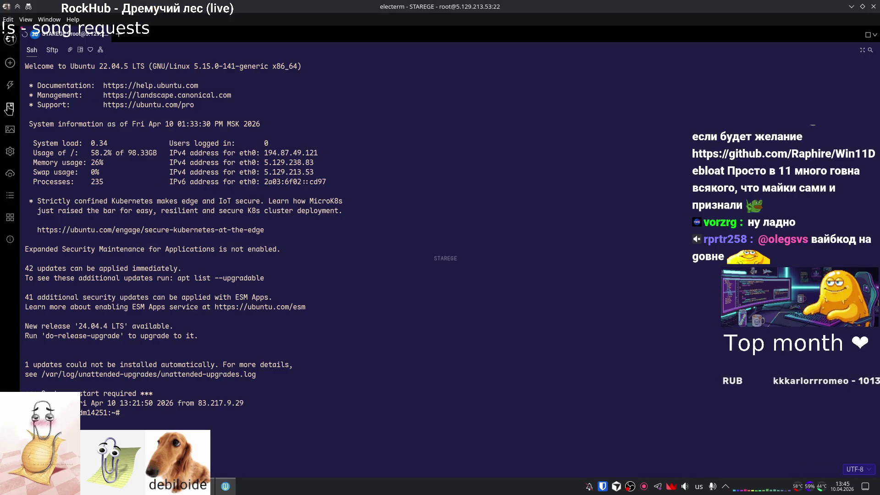
Connect to the STAREGE MSK server from the saved SSH hosts, then return to the DeepSeek tab.
click(10, 107)
click(90, 220)
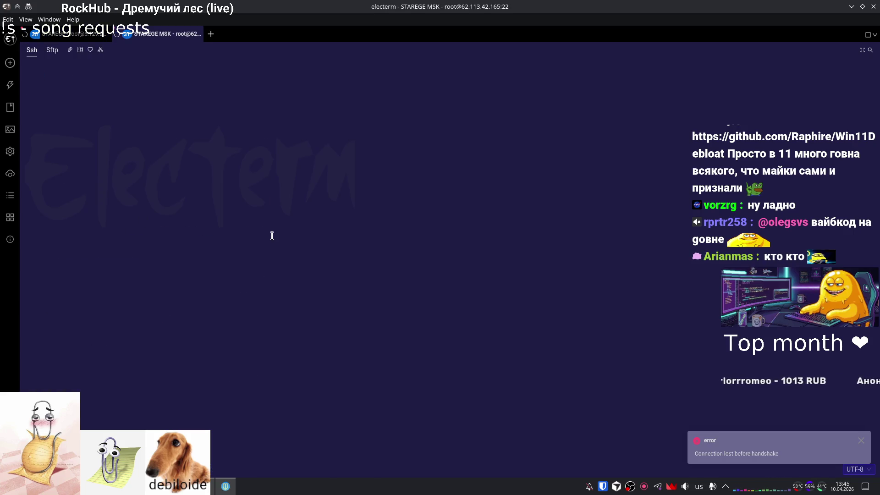
key(alt+Tab)
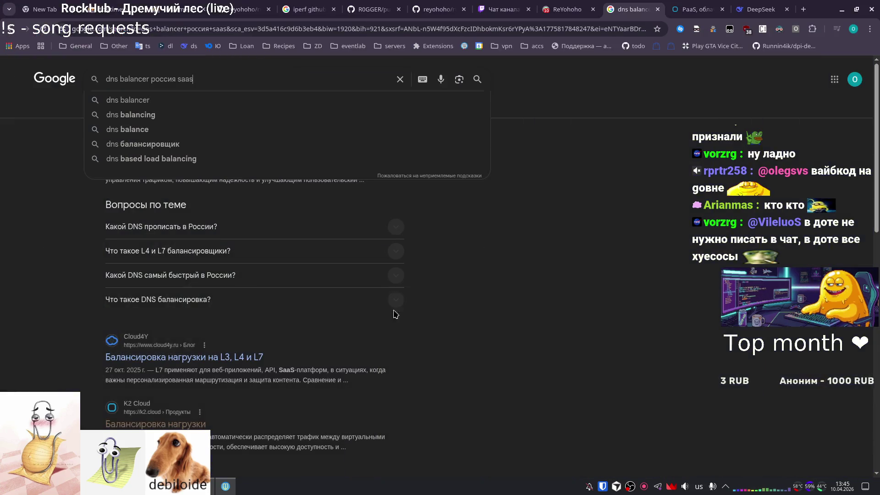
key(ctrl+9)
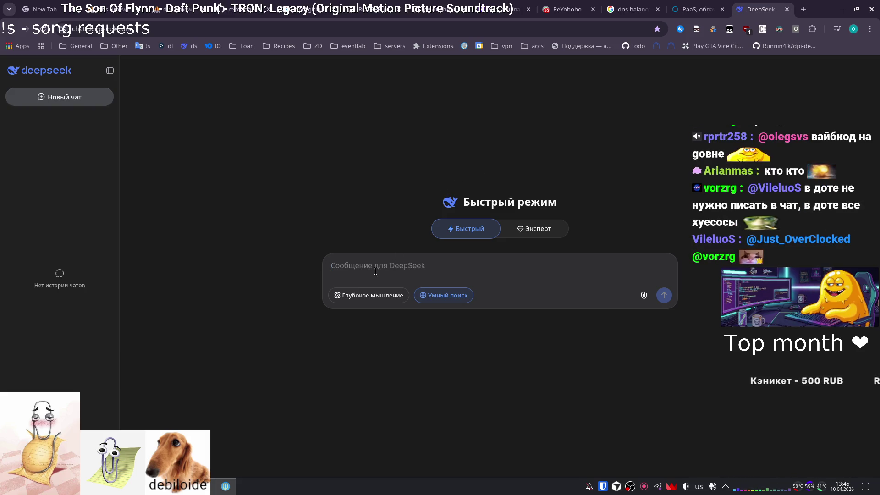
Type 'dns ip балансировщик который сможет работать с внешними IP' into the DeepSeek prompt.
text(dns i)
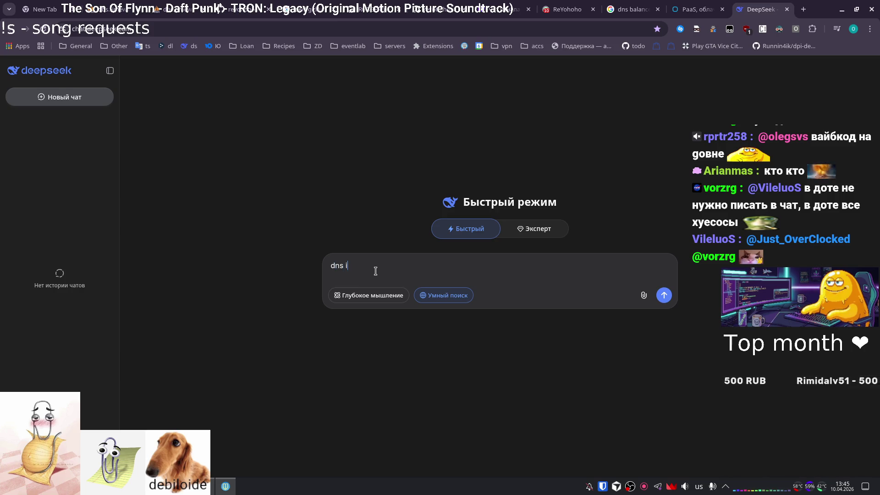
text(p)
key(alt+shift)
text(баланс)
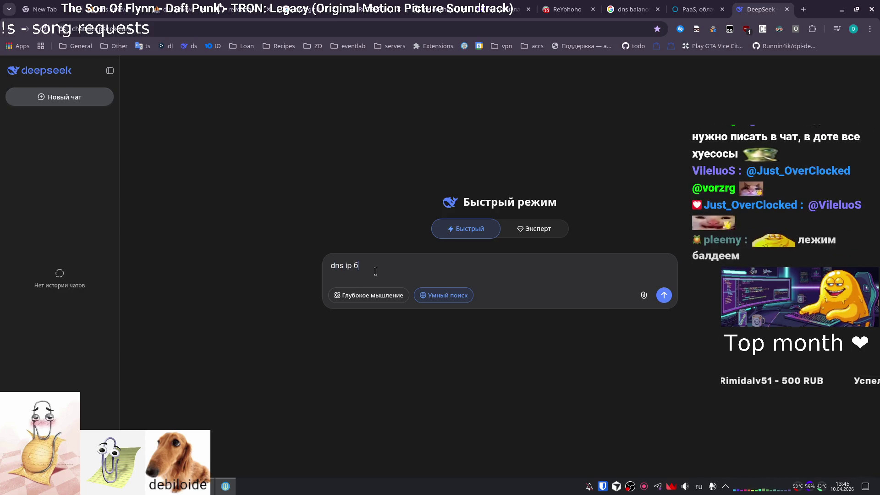
text(ировщик )
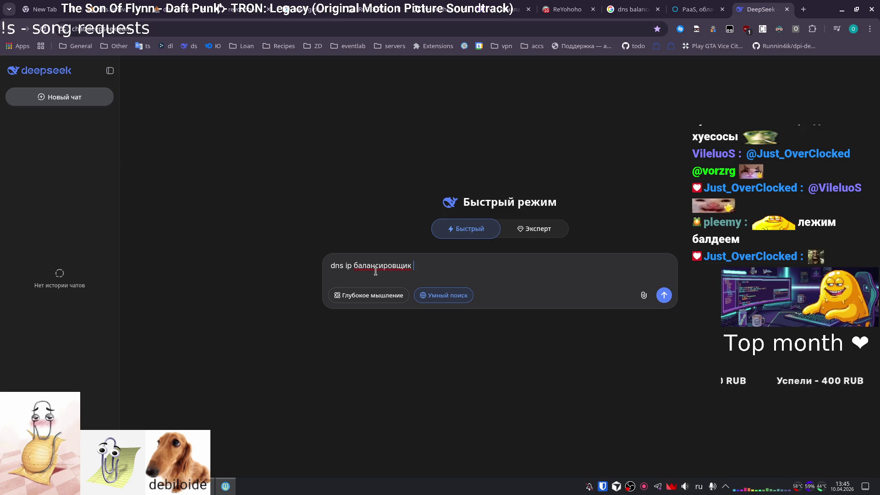
text(который )
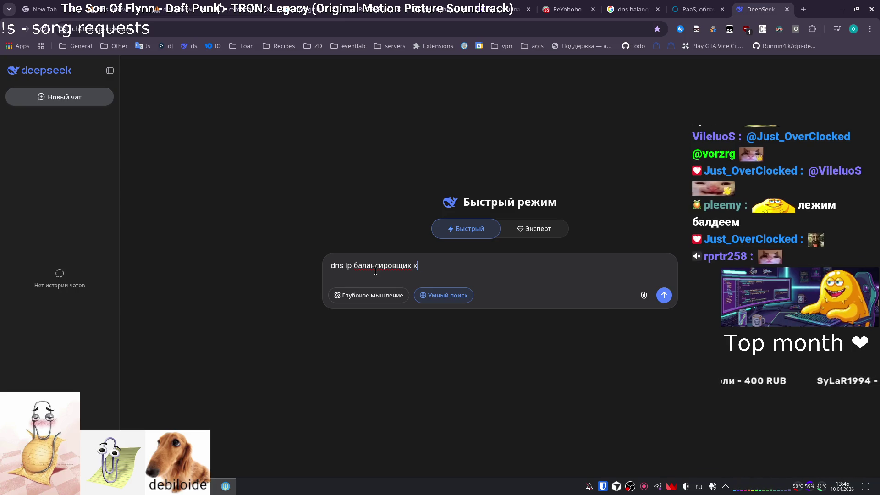
text(сможет работат)
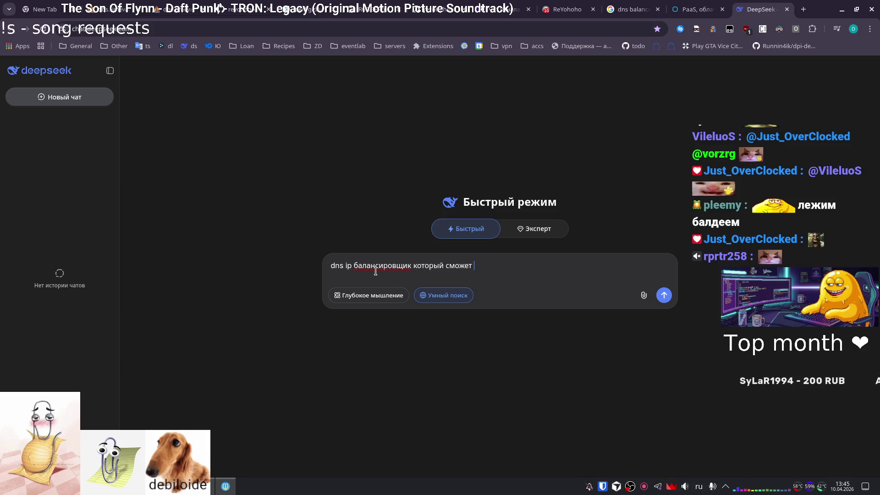
text(ь )
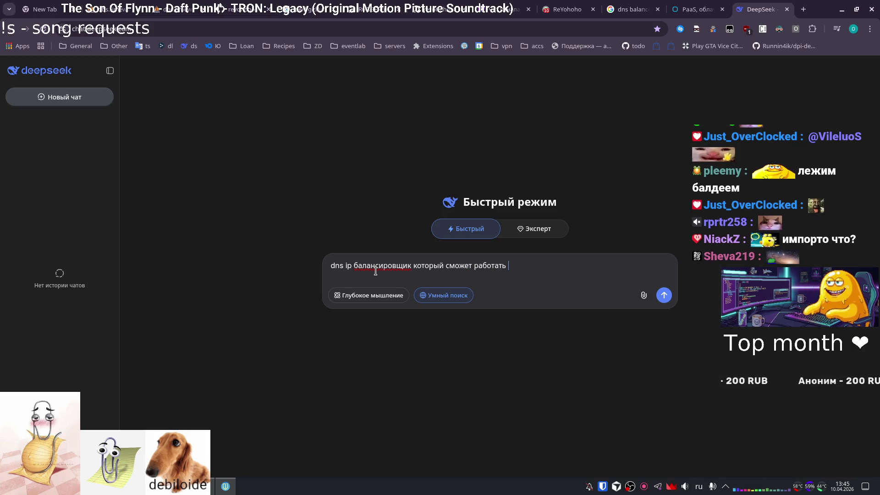
text(с внешними )
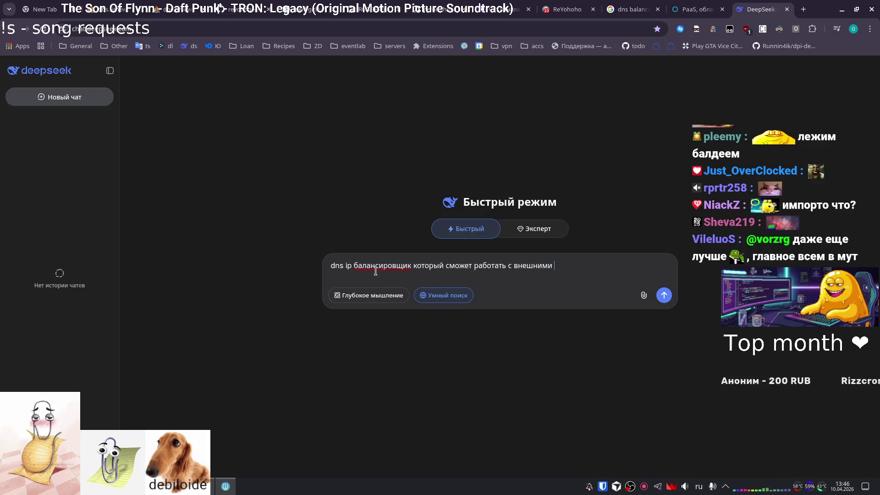
text(IP)
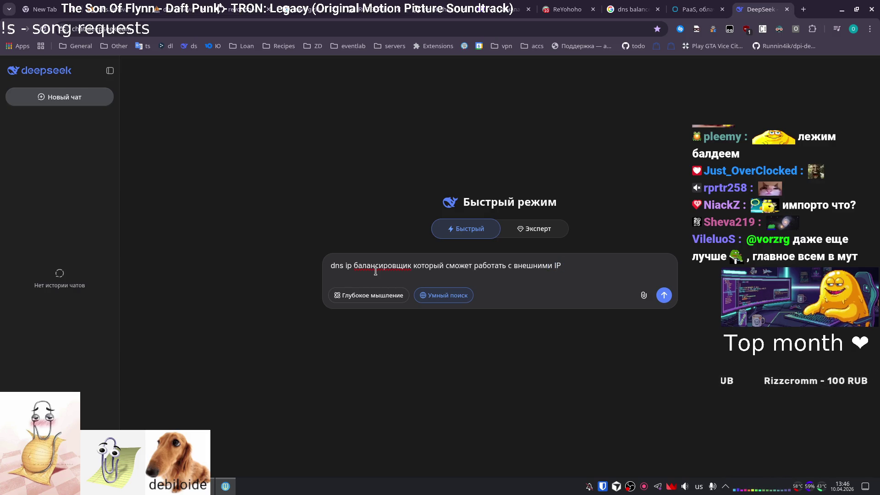
Change 'dns ip' to 'dns/ip', add 'в россии?', send the question, and switch back to K2 Cloud.
key(Left)
key(Left)
key(BackSpace)
key(alt+shift)
text(.)
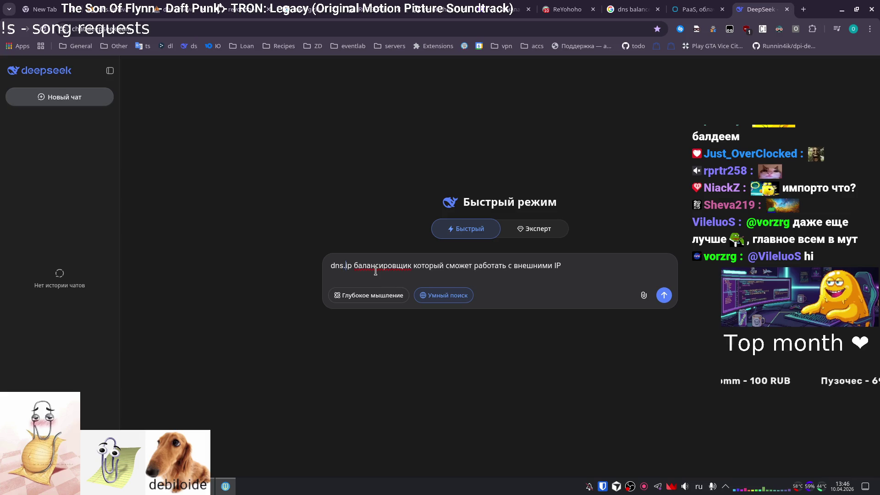
key(BackSpace)
key(alt+shift)
text(/)
key(End)
text(в россии?)
key(Return)
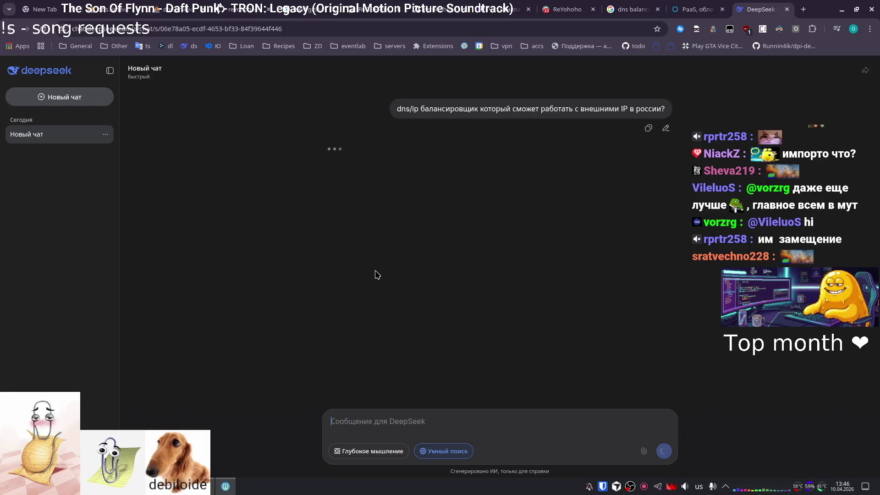
key(ctrl+shift+Tab)
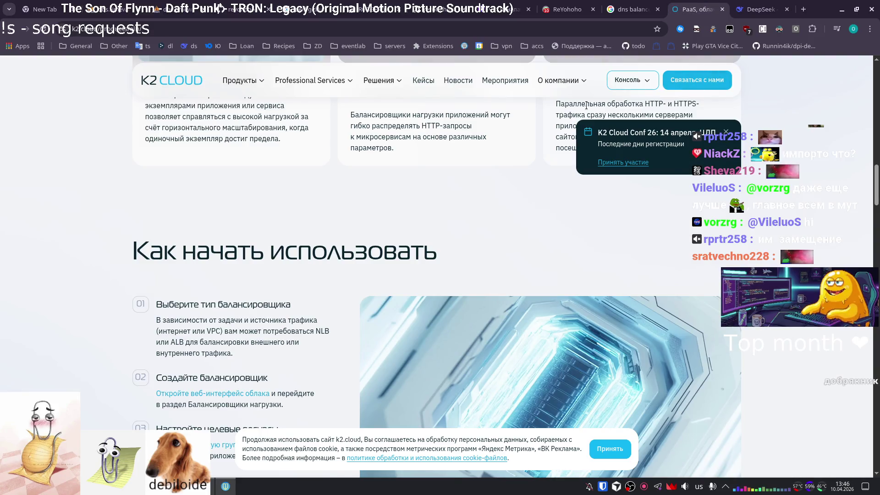
Open K2 Cloud's 'Создайте целевую группу' target-groups doc in a new tab, then return to DeepSeek's answer.
scroll(334, 215, down, 1)
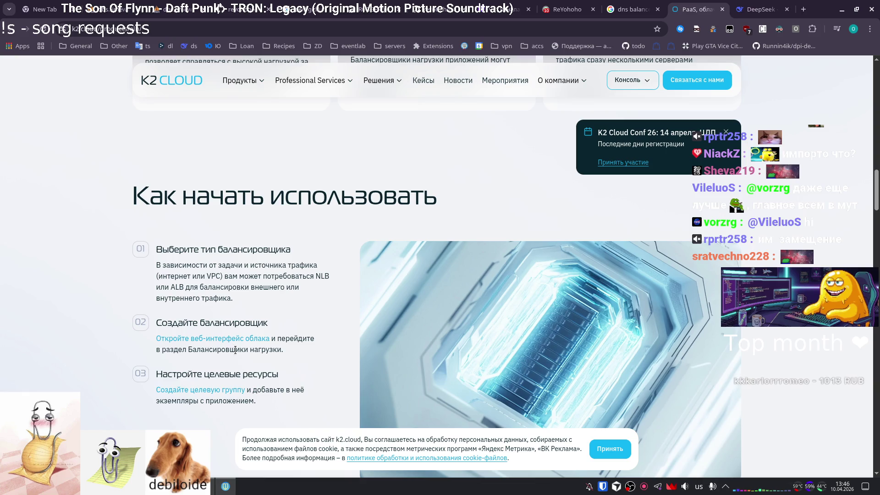
scroll(218, 337, down, 2)
click(219, 281)
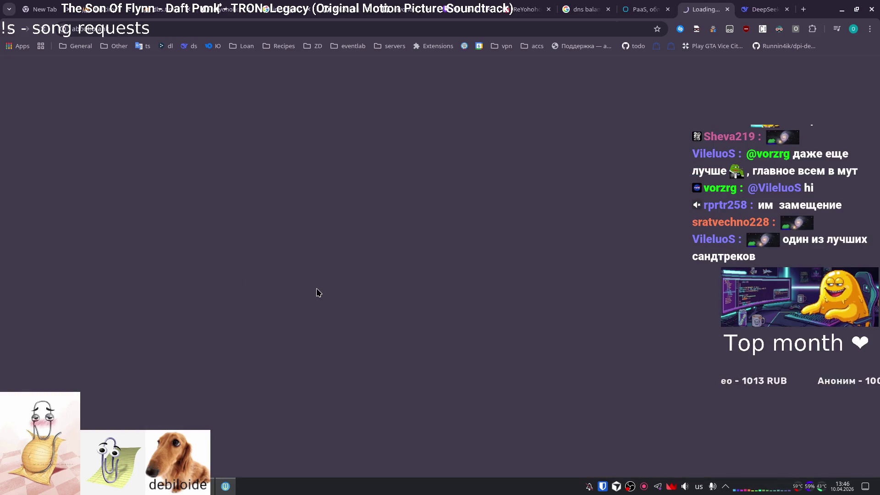
key(ctrl+Tab)
scroll(628, 205, up, 1)
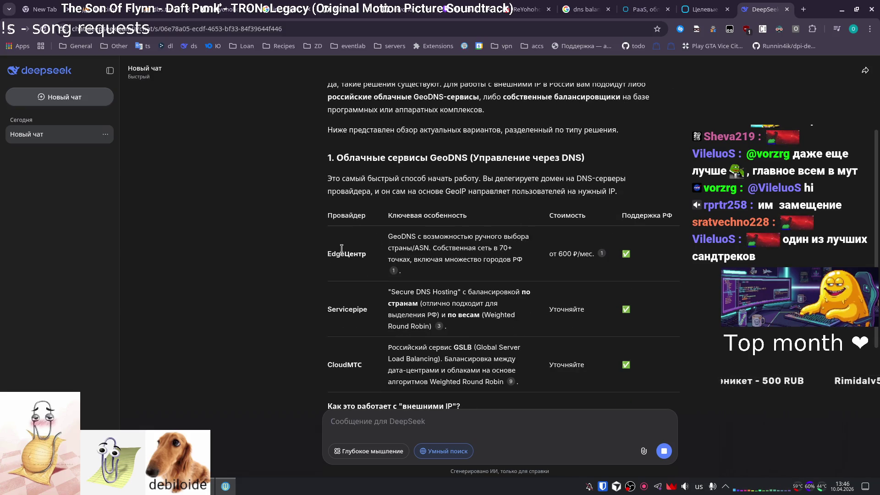
Google-search 'CloudMTC' from DeepSeek's provider table, then close the results tab.
scroll(343, 234, down, 1)
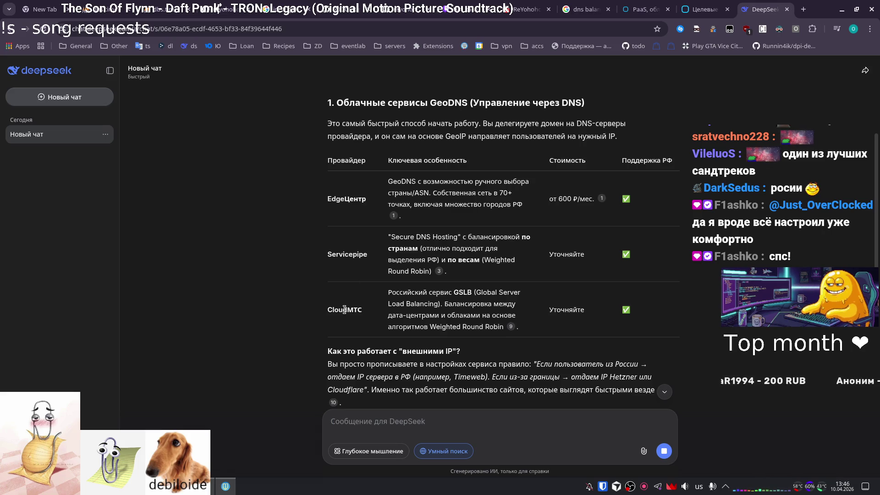
drag(366, 313, 345, 310)
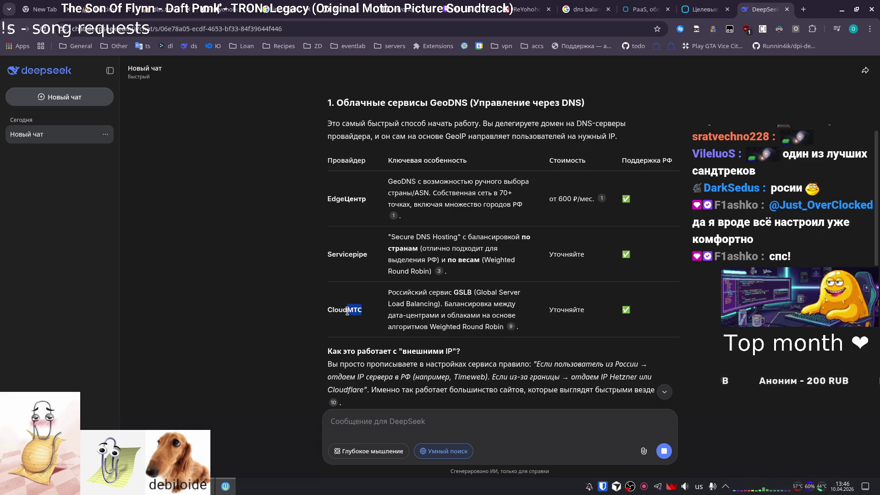
click(345, 309)
double_click(345, 310)
right_click(345, 310)
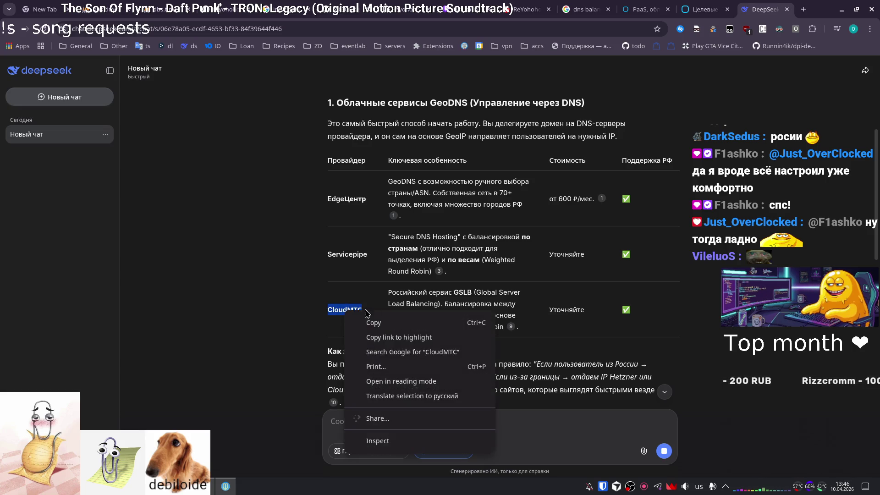
click(360, 348)
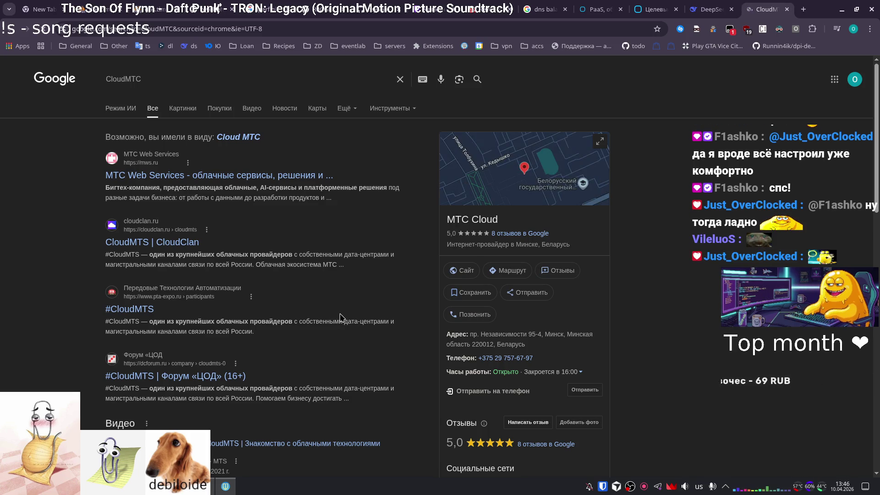
middle_click(773, 1)
scroll(489, 278, up, 1)
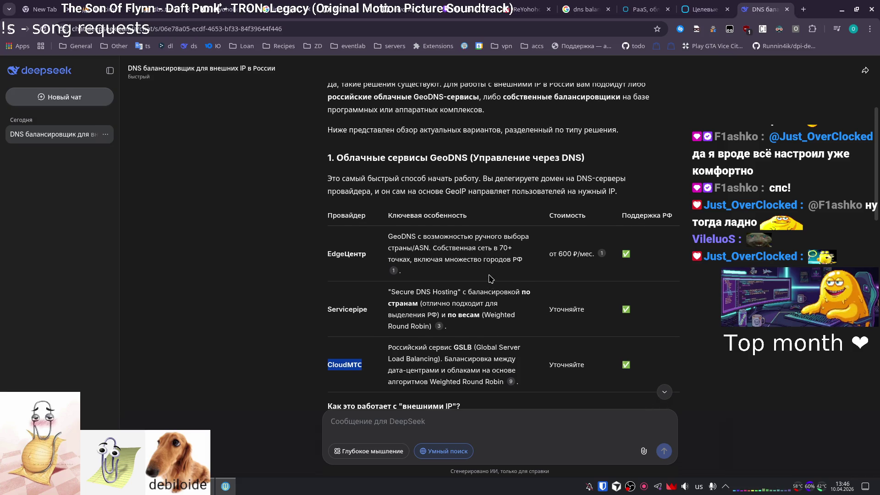
Search Google for 'GeoDNS', taken from the EdgeЦентр row of DeepSeek's table.
double_click(399, 237)
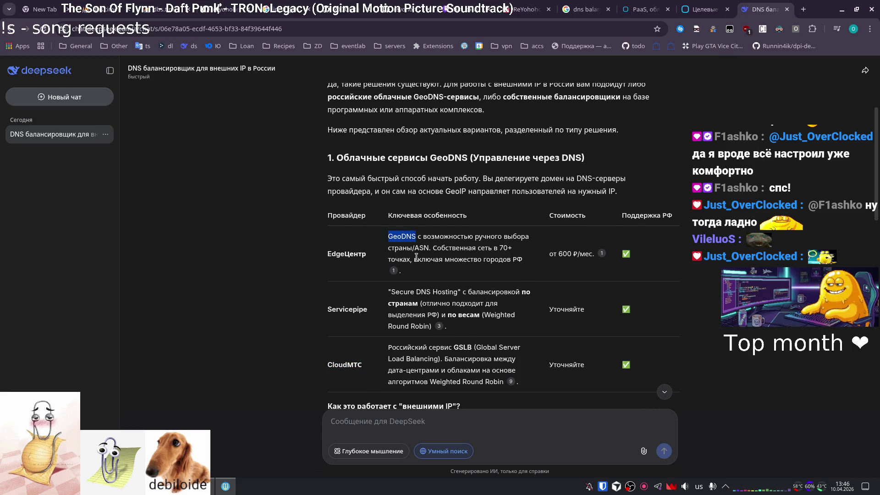
right_click(402, 235)
click(444, 277)
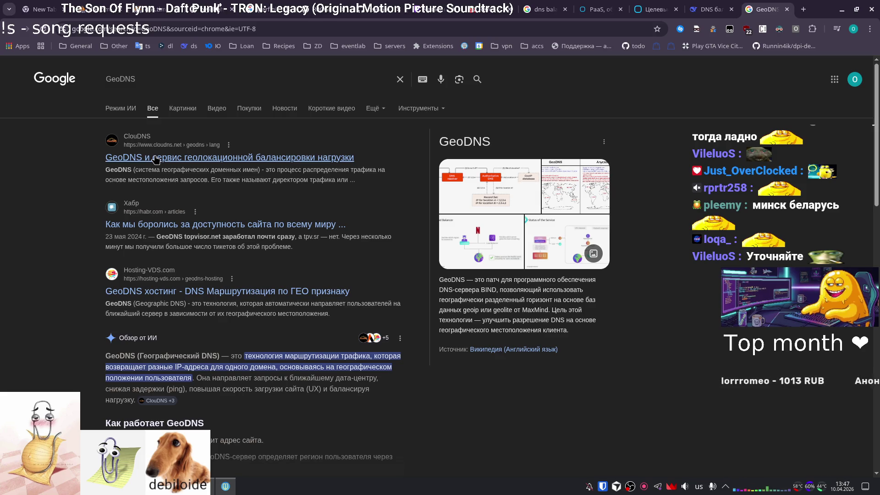
Open the top ClouDNS GeoDNS result in a background tab.
middle_click(154, 162)
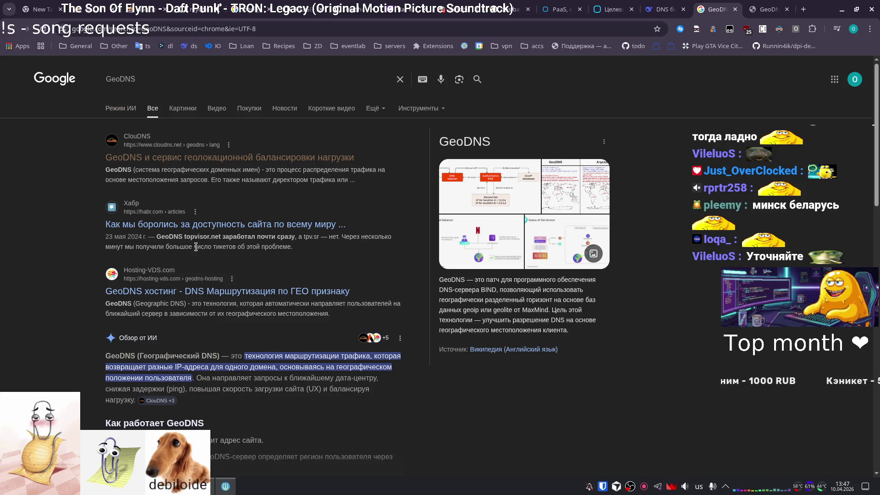
scroll(197, 247, down, 2)
scroll(197, 251, up, 3)
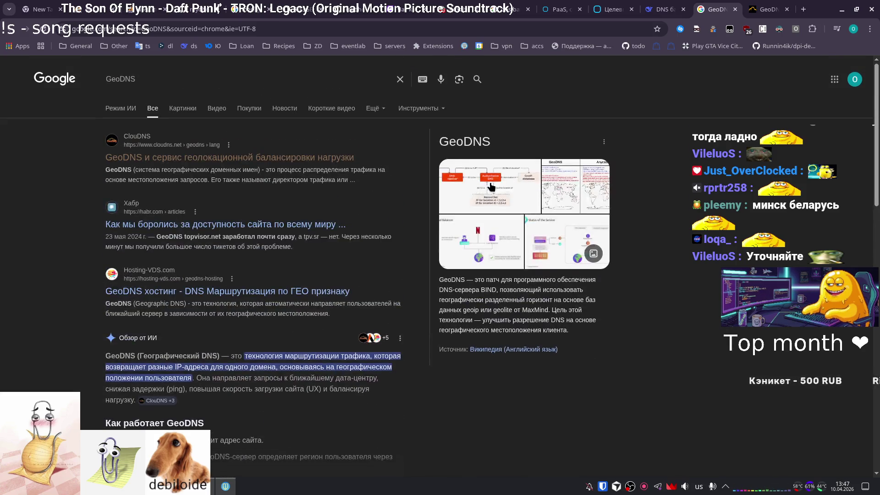
Back in DeepSeek, select the provider name EdgeЦентр for a lookup.
click(683, 4)
double_click(347, 253)
right_click(348, 255)
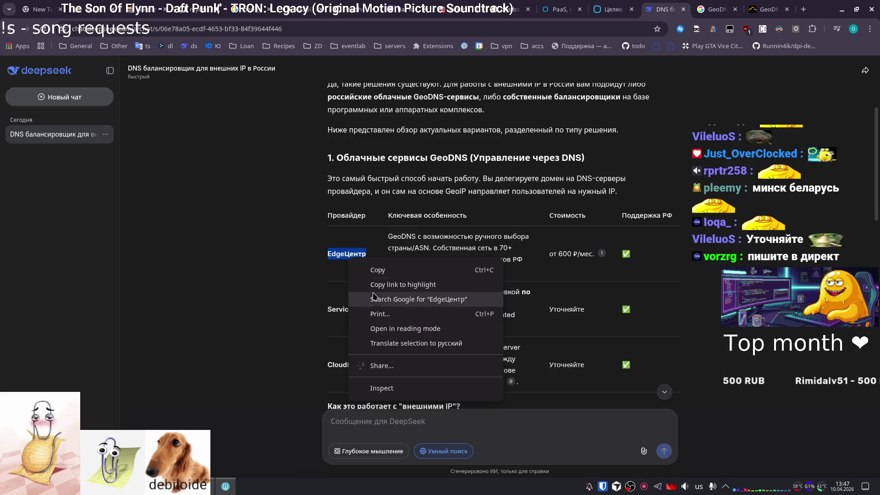
Search Google for EdgeЦентр, open edgecenter.ru, and reach its DNS-хостинг page via Продукты.
click(390, 297)
click(137, 159)
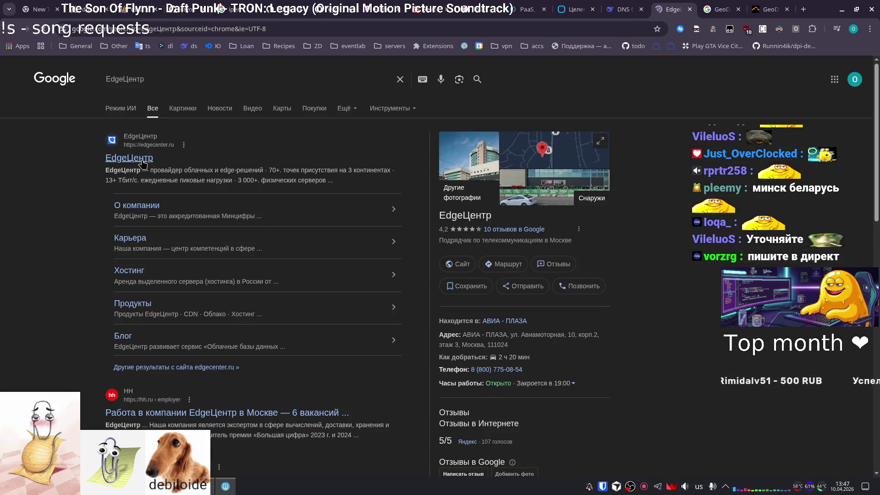
middle_click(703, 16)
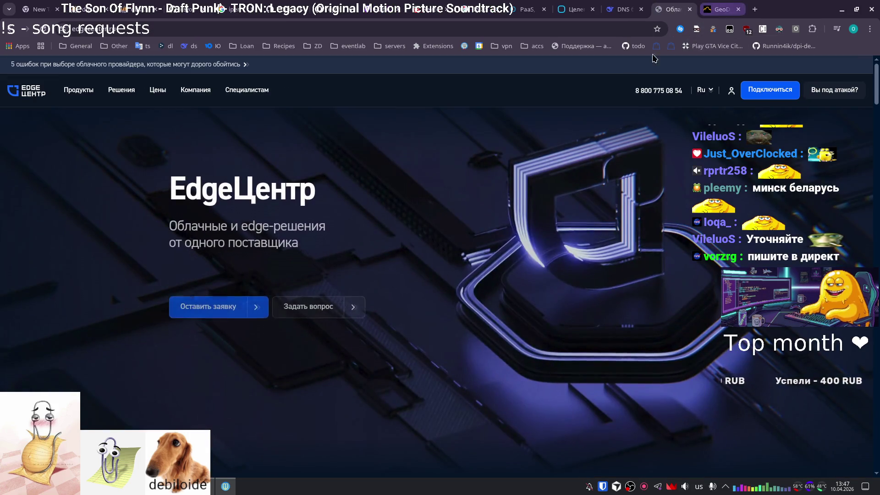
mouse_move(94, 101)
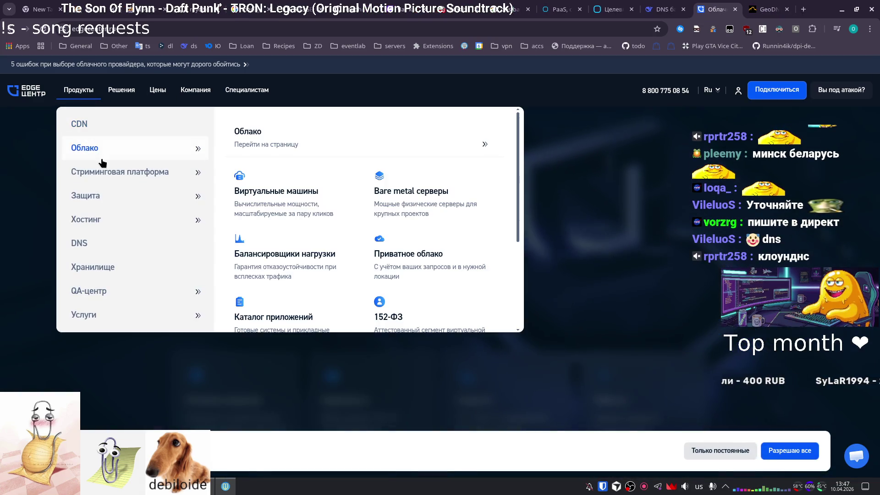
mouse_move(117, 222)
click(115, 247)
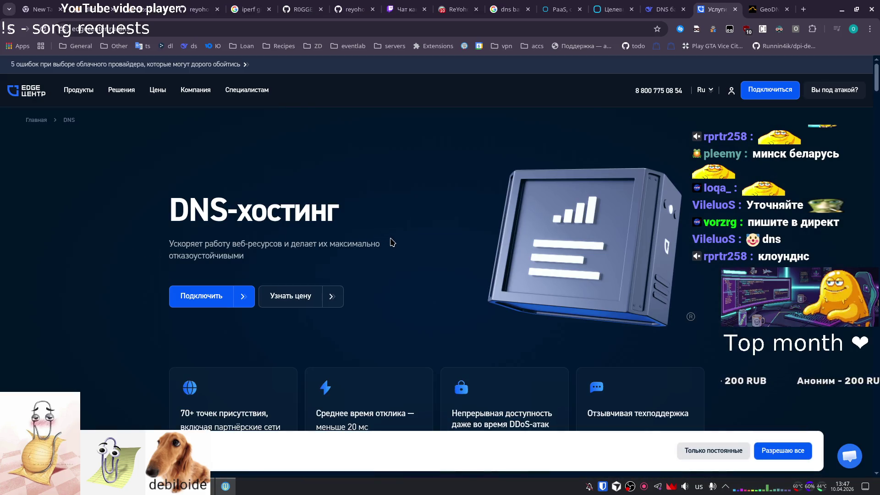
Read EdgeЦентр's DNS plans (Pro 600 ₽/мес) down to the Geo-DNS, DNS Failover and secondary-zone rows.
scroll(369, 265, down, 3)
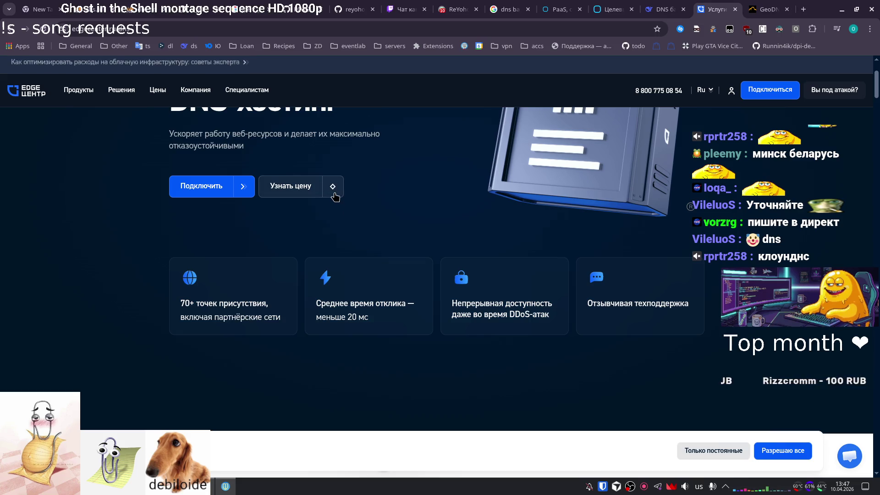
scroll(333, 195, down, 5)
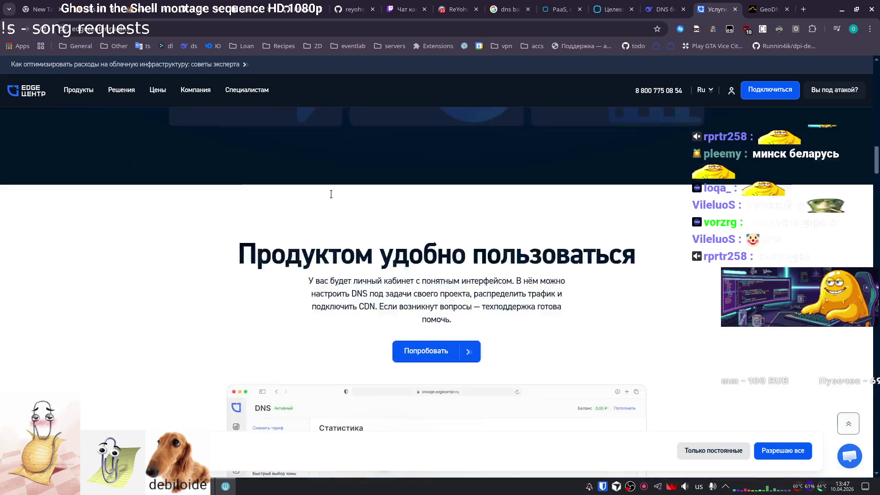
scroll(331, 194, down, 10)
scroll(454, 252, down, 3)
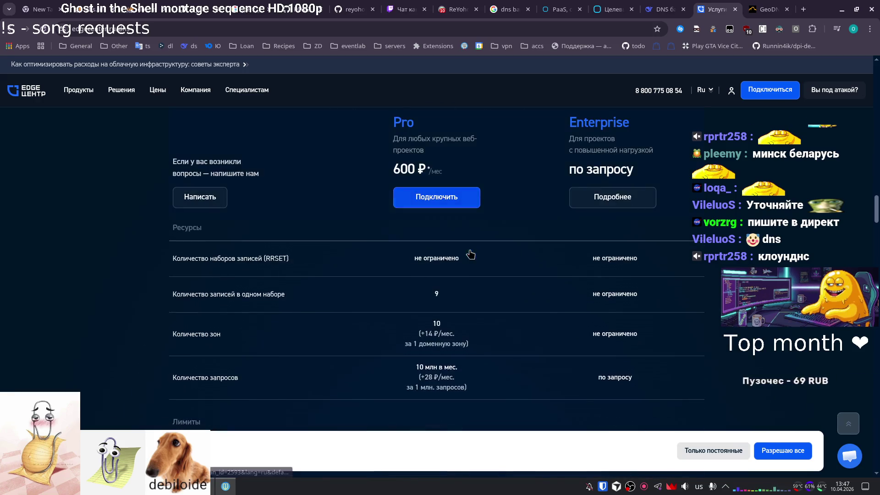
scroll(470, 254, up, 3)
scroll(472, 252, down, 3)
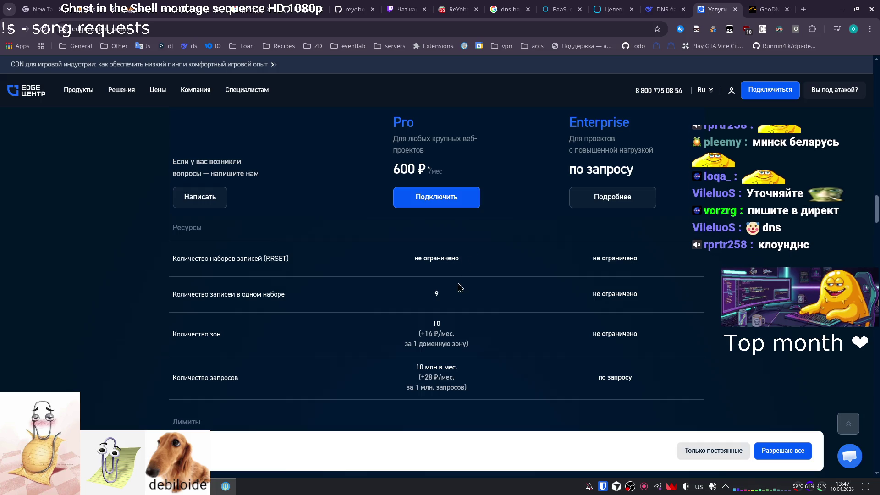
scroll(466, 332, down, 1)
scroll(467, 332, down, 2)
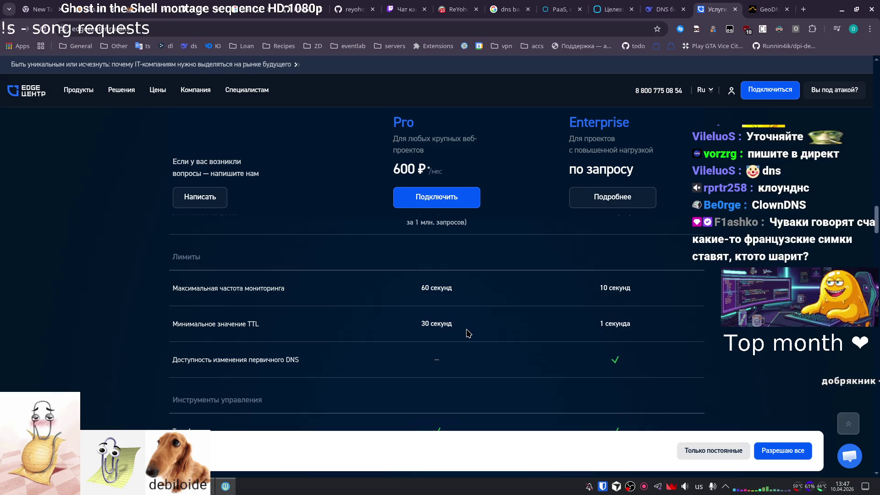
scroll(467, 333, down, 2)
scroll(467, 333, up, 1)
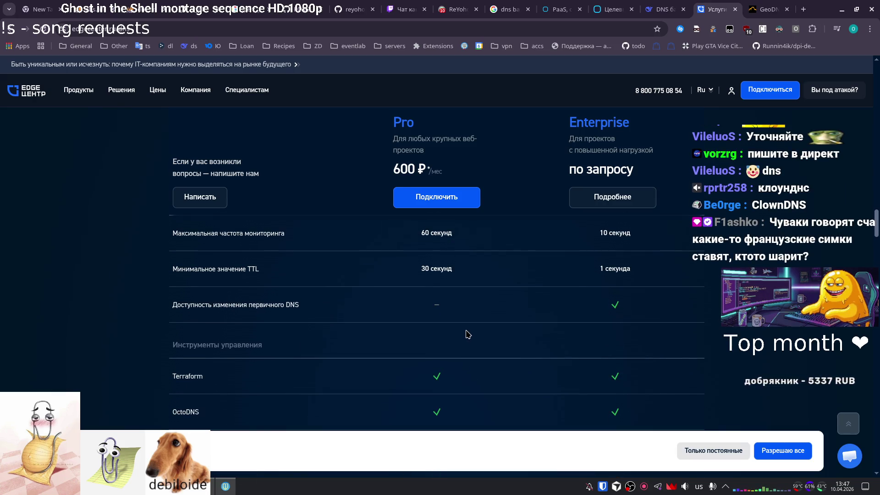
scroll(466, 333, down, 1)
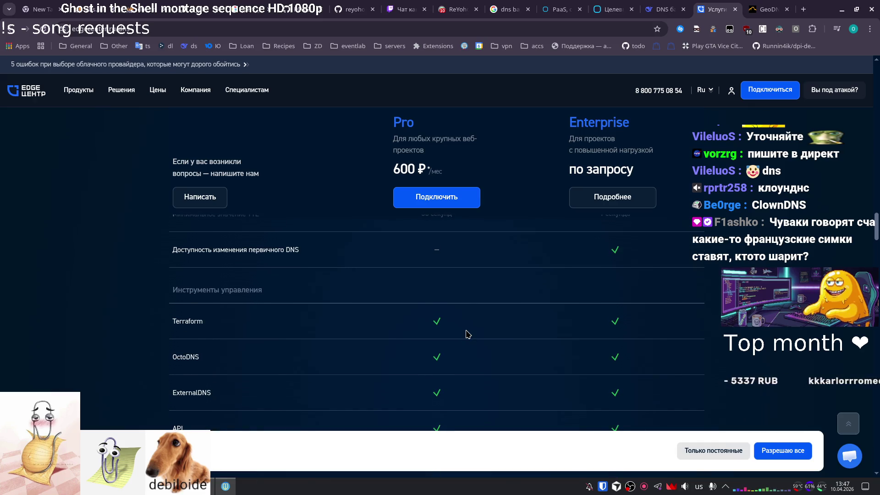
scroll(467, 333, down, 3)
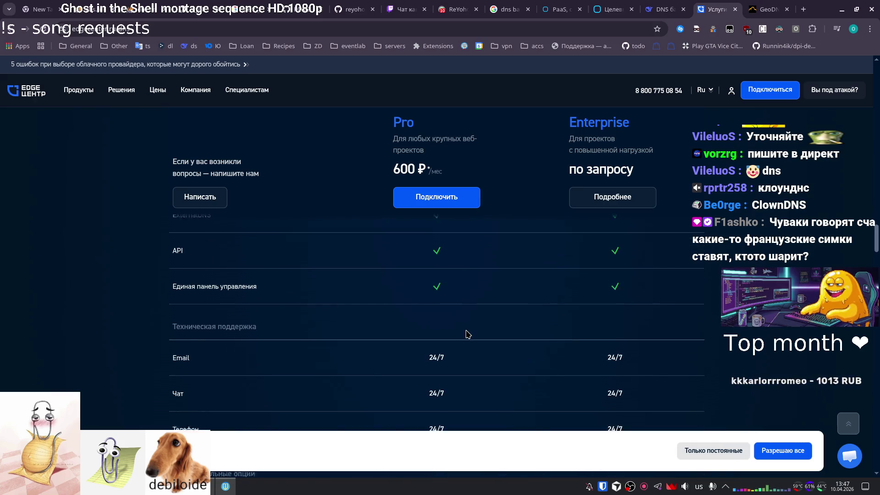
scroll(467, 333, down, 2)
scroll(466, 333, down, 2)
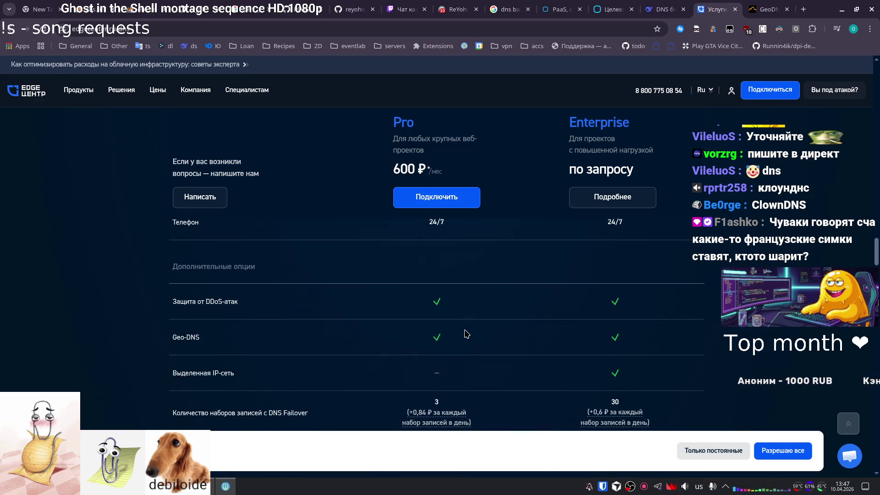
scroll(465, 334, down, 3)
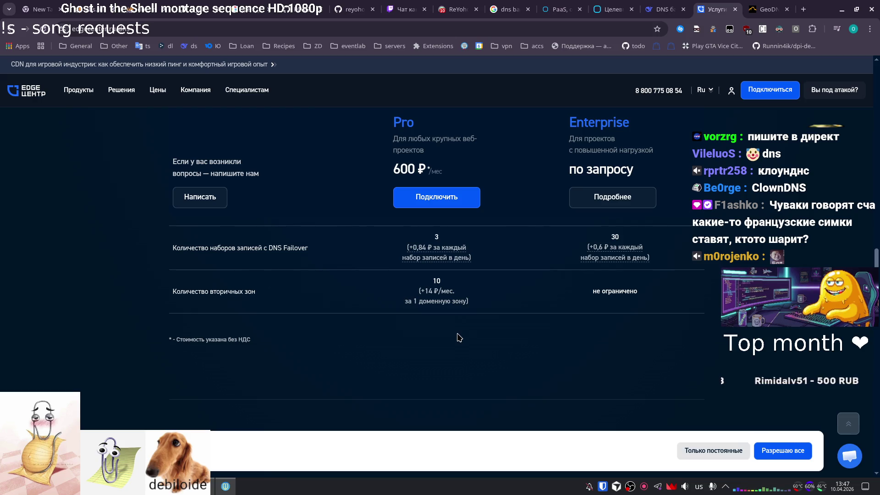
key(ctrl+Tab)
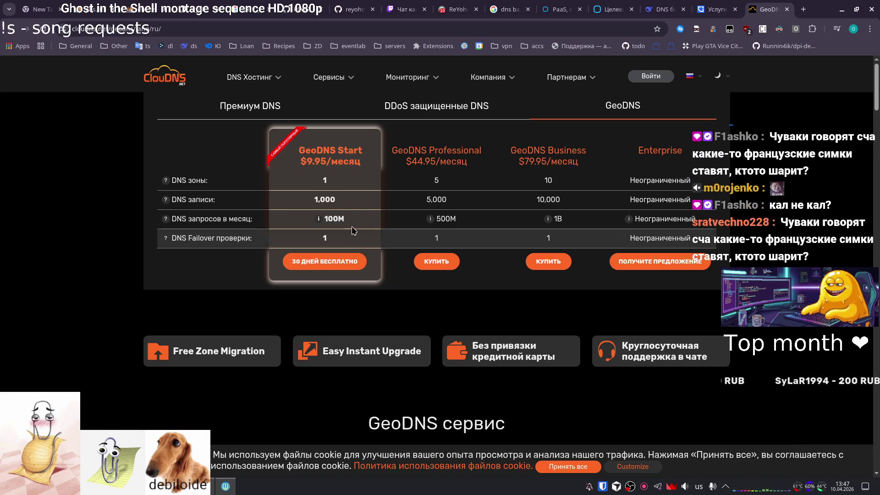
Check the 100M monthly query limit on ClouDNS GeoDNS Start, then return to EdgeЦентр.
mouse_move(319, 219)
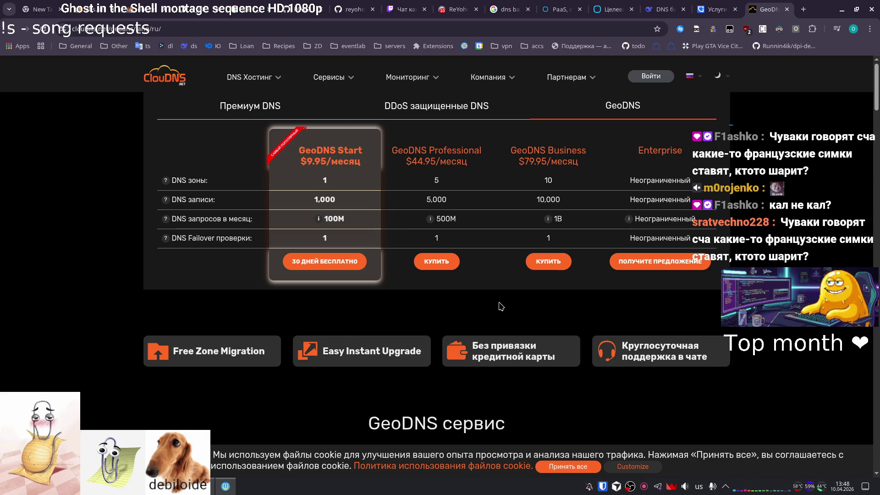
key(ctrl+Page_Up)
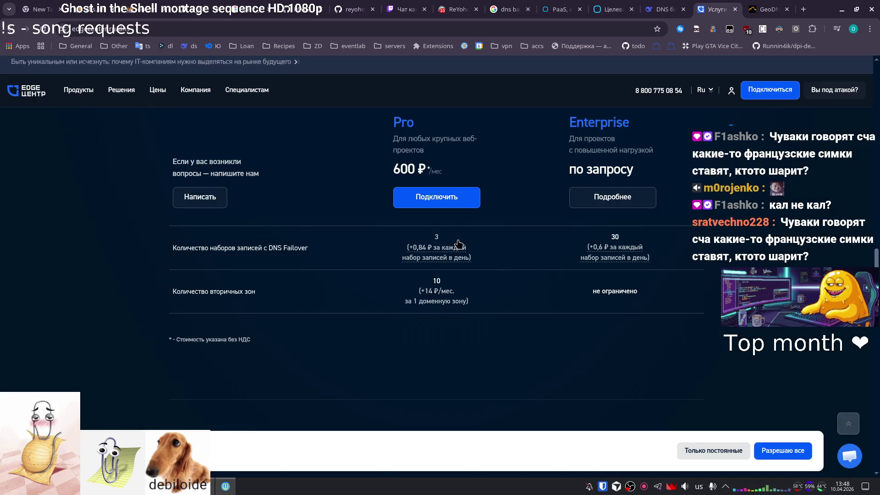
Scroll EdgeЦентр back up to the 'За что вы платите' heading and Ресурсы rows, then go to Twitch chat.
scroll(459, 243, up, 5)
scroll(463, 240, down, 6)
scroll(472, 238, up, 6)
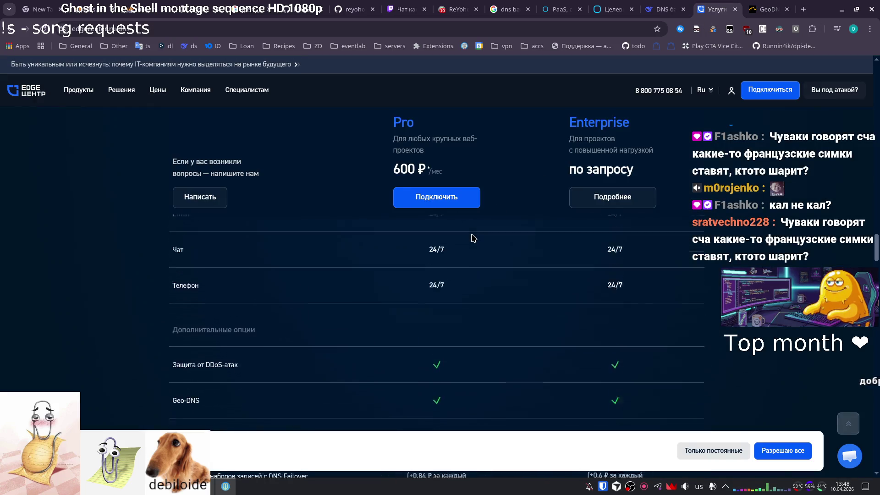
scroll(473, 237, up, 12)
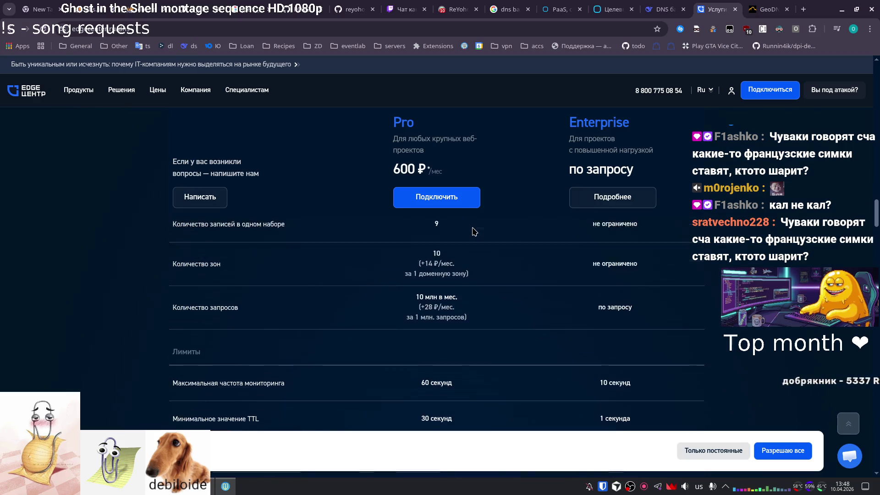
scroll(474, 231, up, 3)
scroll(473, 232, down, 2)
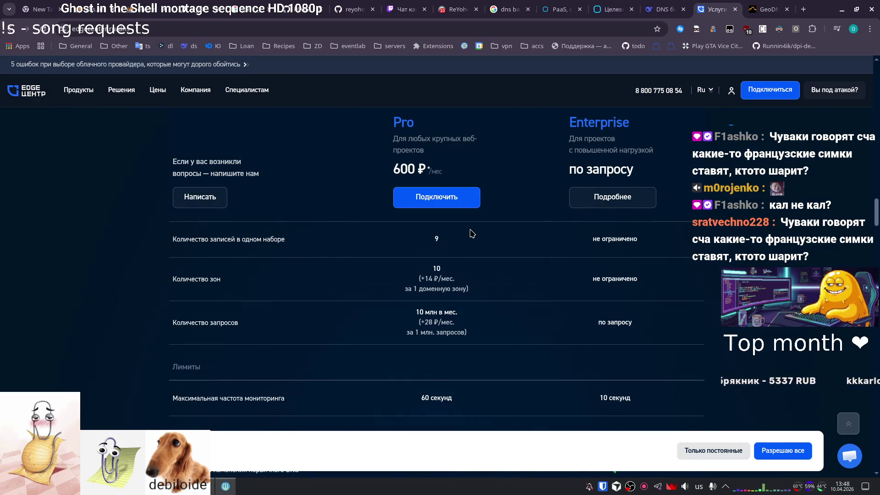
scroll(471, 233, up, 3)
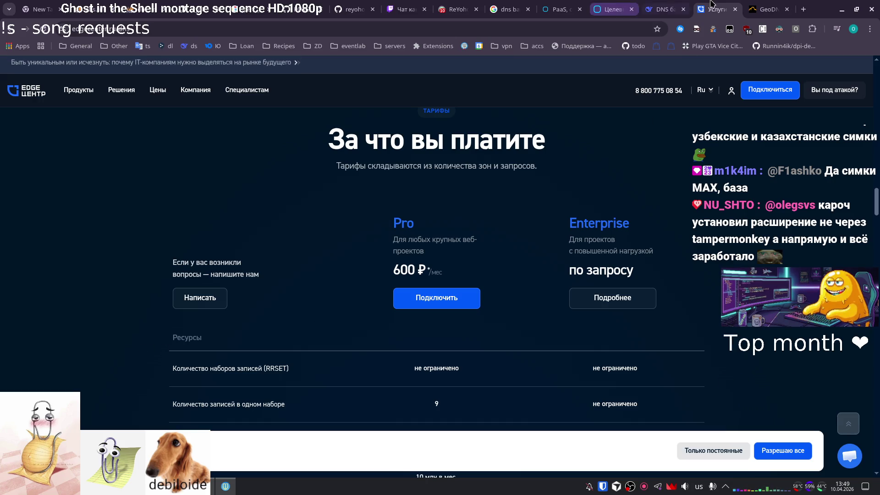
click(386, 4)
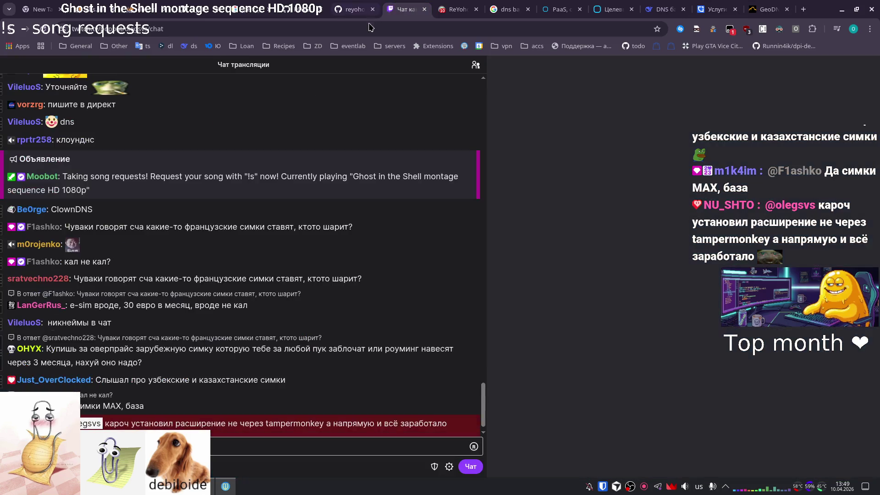
Toggle the ReYohoho extension in chrome://extensions and enable the Reyohoho Twitch Extension userscript in Tampermonkey.
click(434, 46)
drag(768, 2, 430, 4)
click(544, 232)
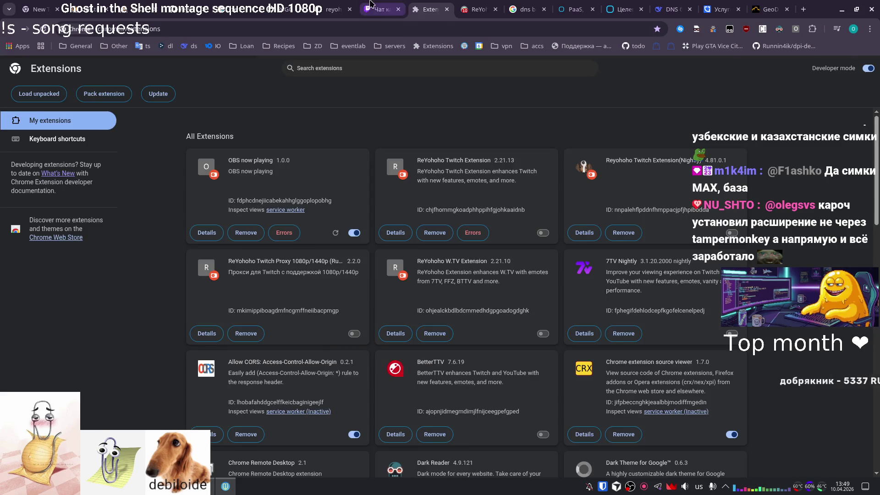
click(380, 9)
click(729, 29)
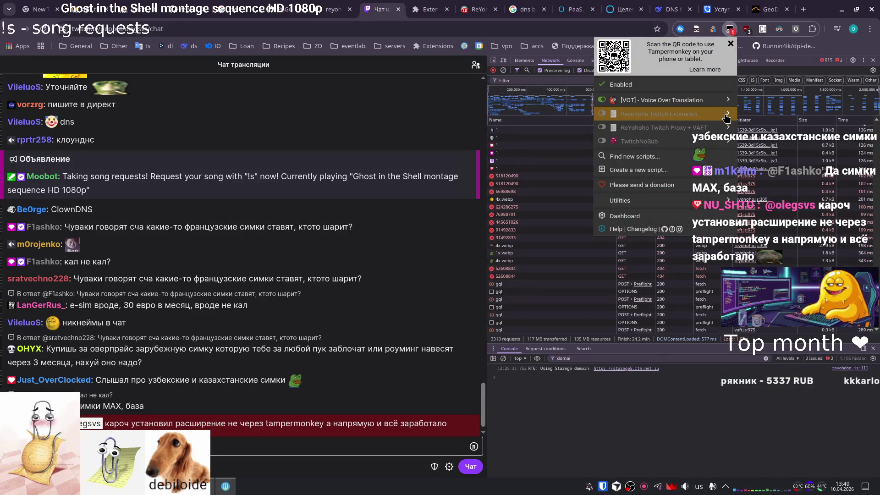
click(603, 114)
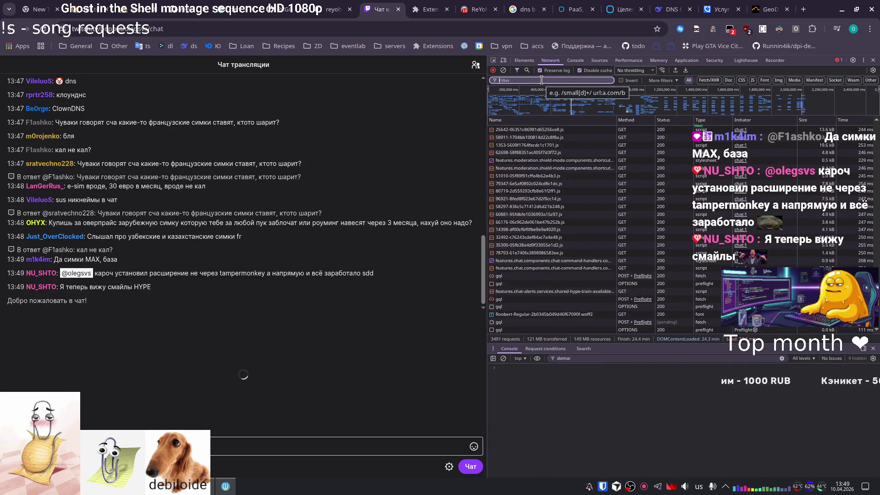
Filter DevTools Network requests by 'google' and inspect the last google.com request's headers.
text(google)
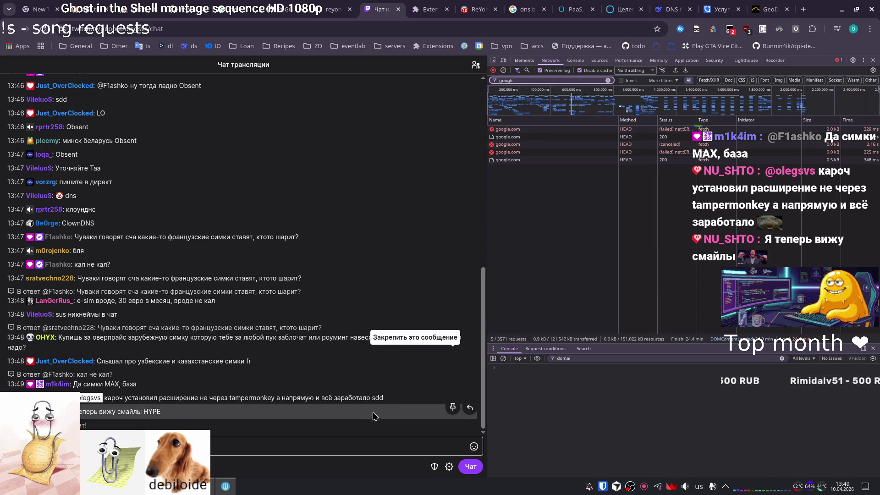
click(356, 442)
click(574, 160)
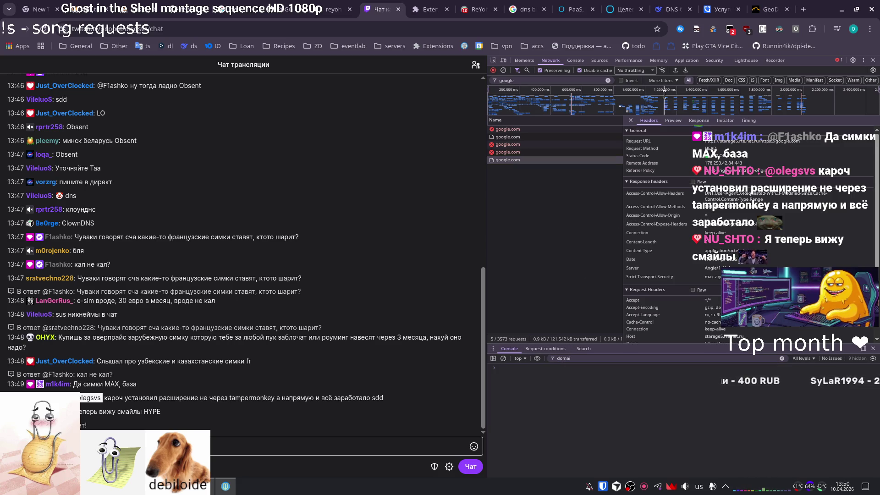
click(731, 31)
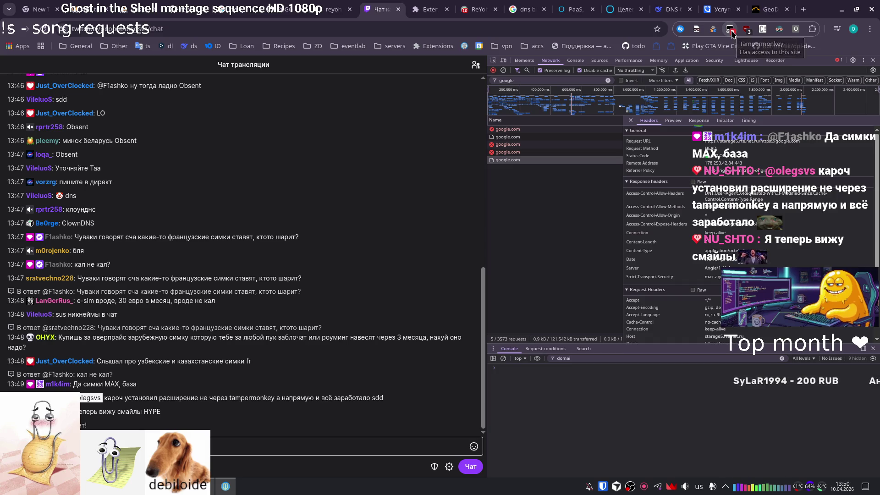
click(566, 418)
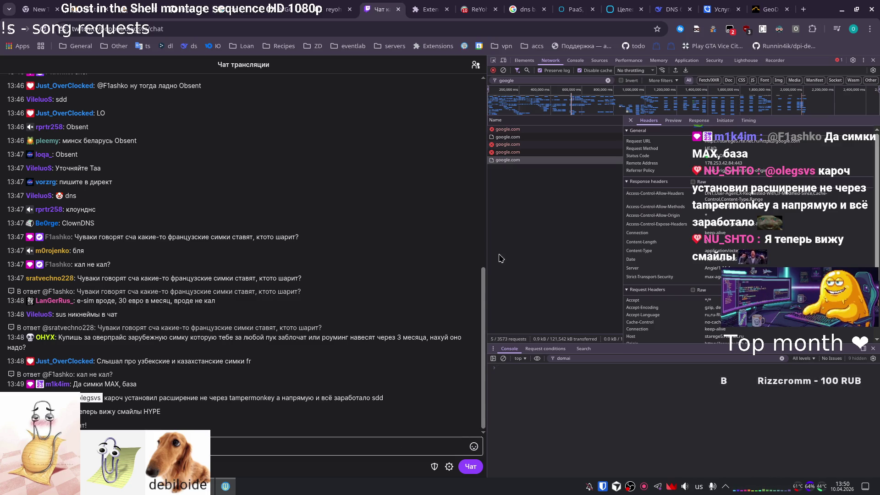
Check the chat emote picker, toggle the ReYohoho extension again, and reload the Twitch chat.
click(474, 446)
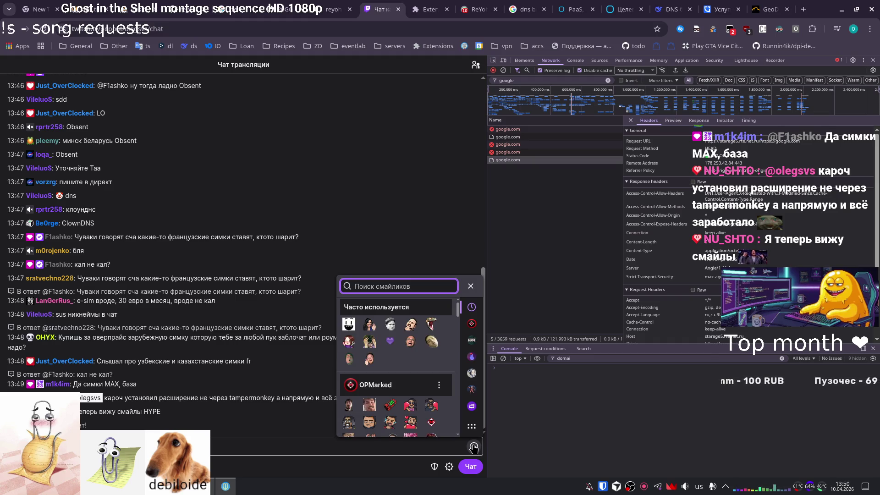
click(474, 446)
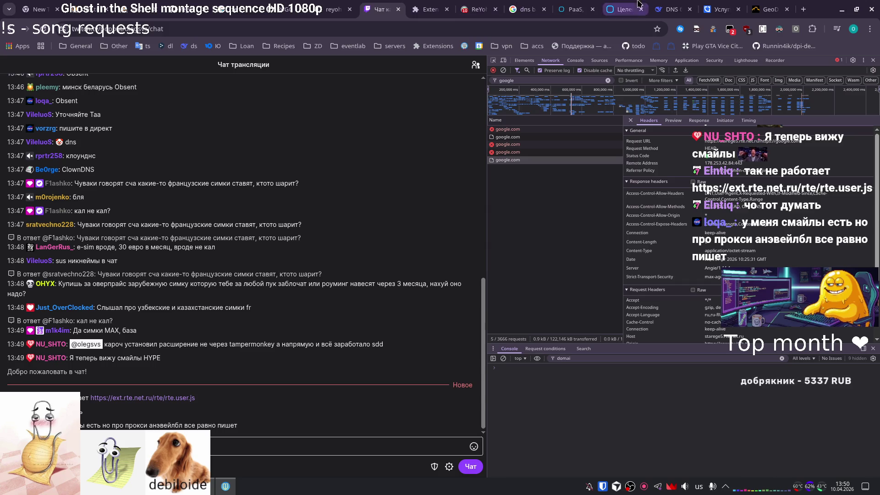
click(730, 29)
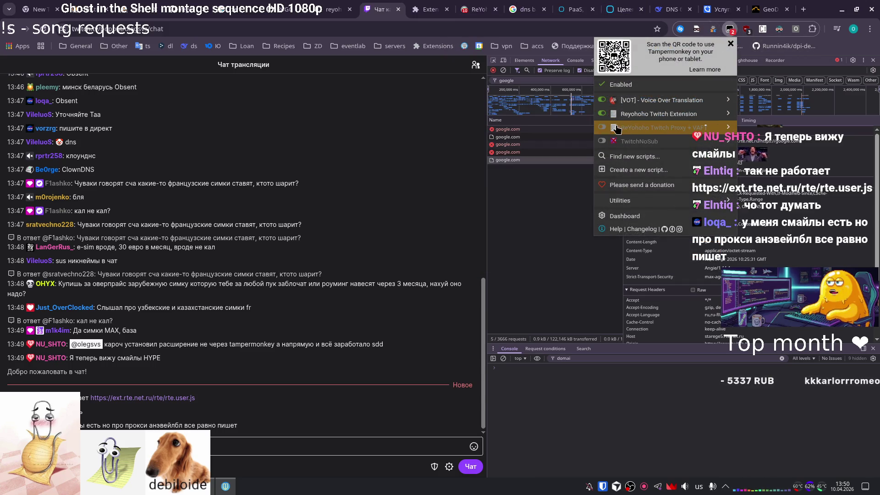
click(730, 29)
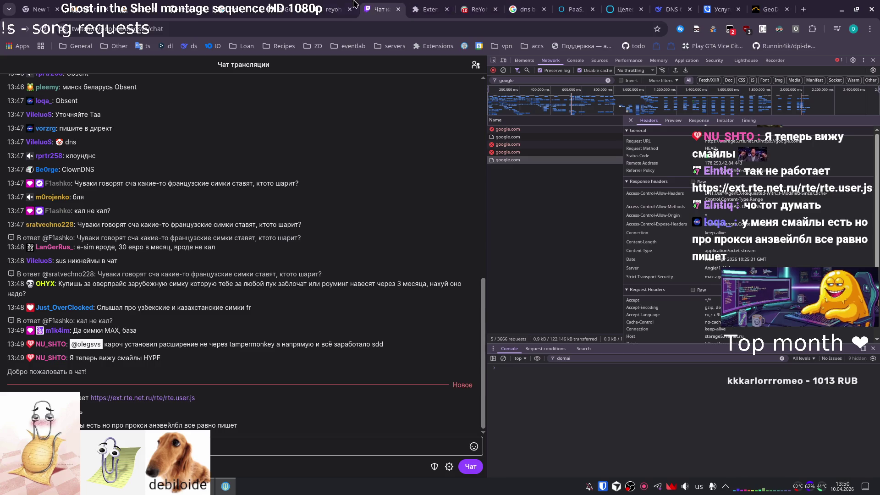
click(429, 9)
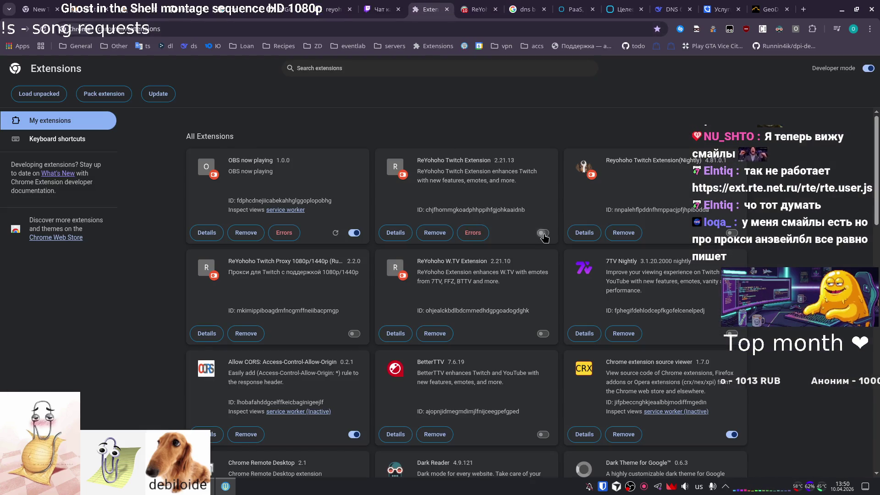
click(543, 233)
click(380, 9)
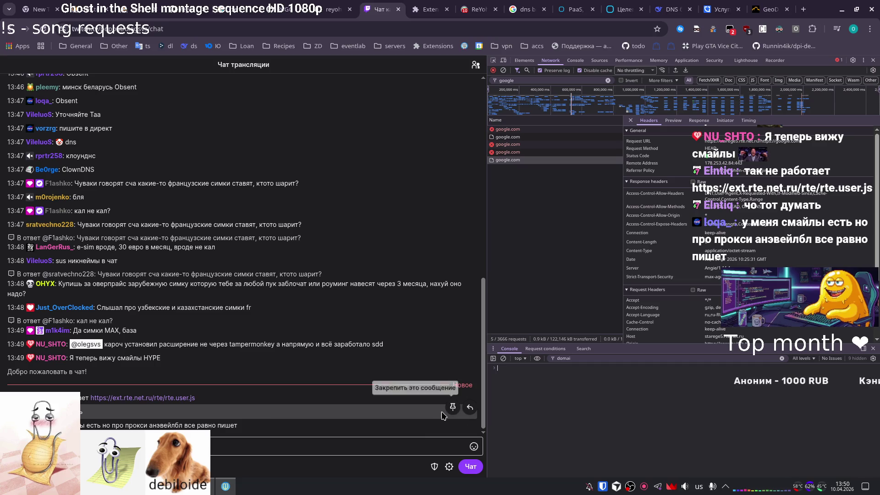
key(F5)
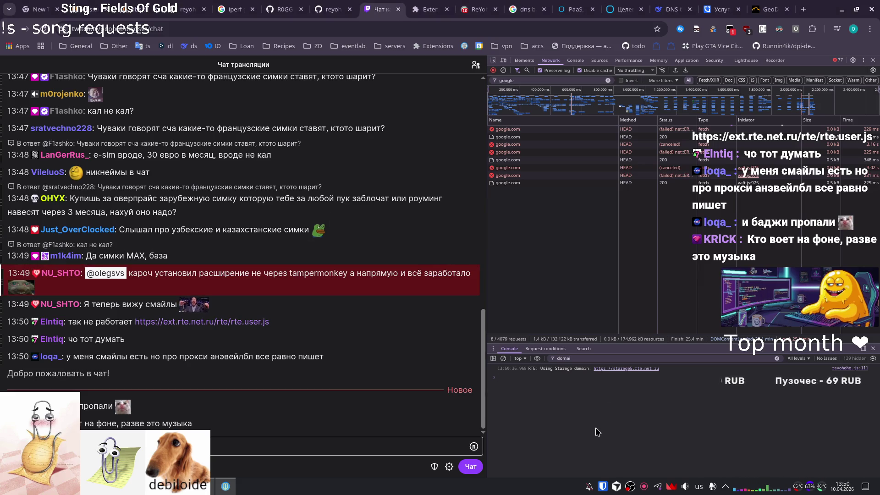
Close the developer tools with F12 so only the Twitch chat shows.
key(F12)
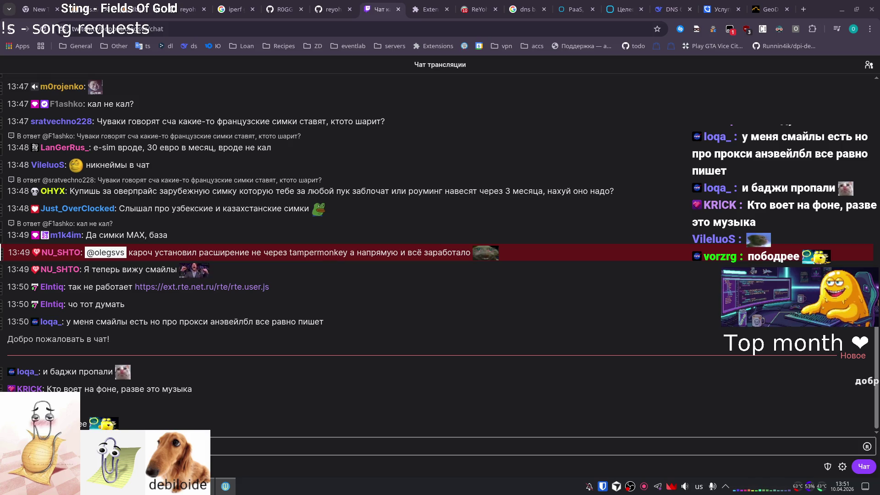
Go to the EdgeЦентр pricing page and start signing up for the Pro DNS plan.
click(630, 8)
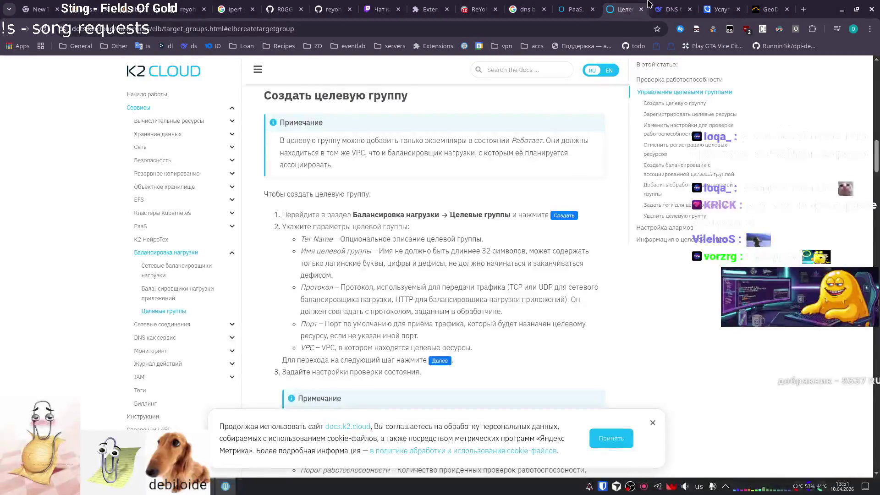
click(658, 4)
key(ctrl+Tab)
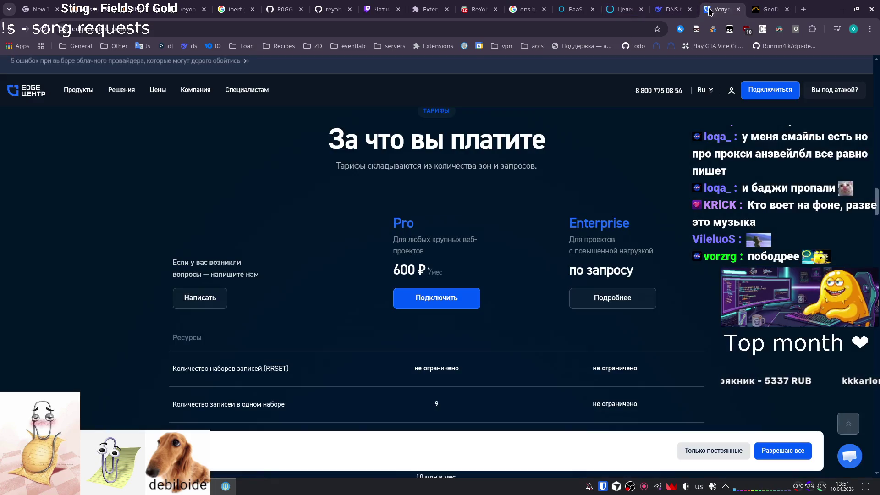
scroll(544, 186, down, 2)
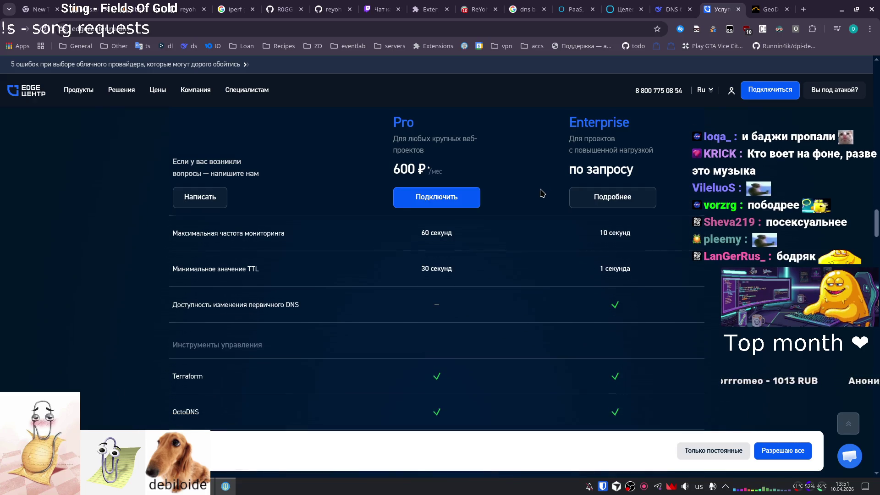
scroll(509, 200, down, 5)
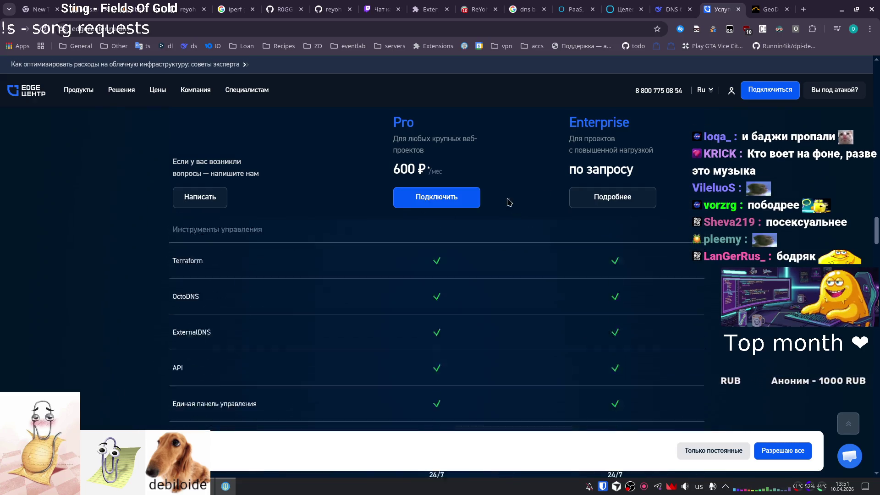
scroll(447, 295, down, 8)
scroll(444, 307, up, 8)
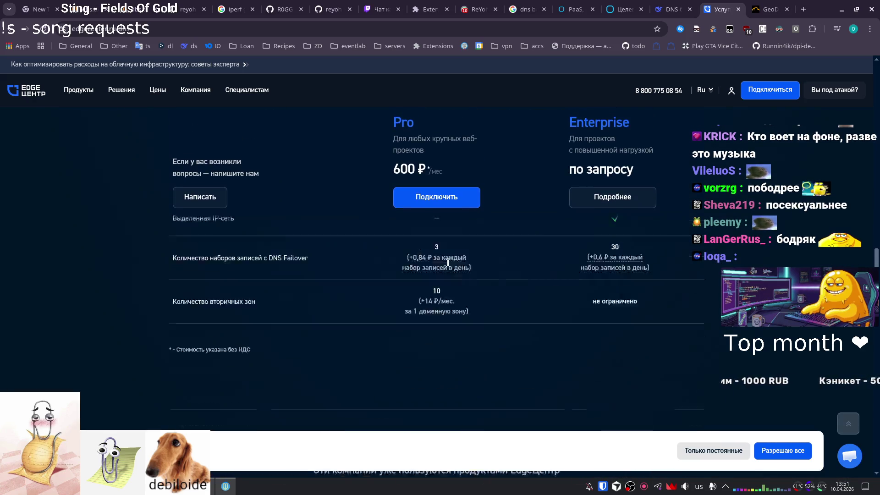
click(452, 207)
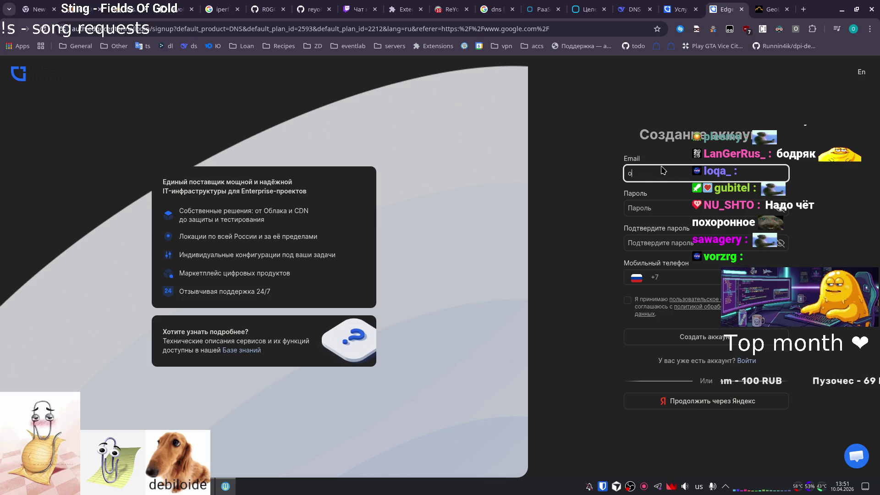
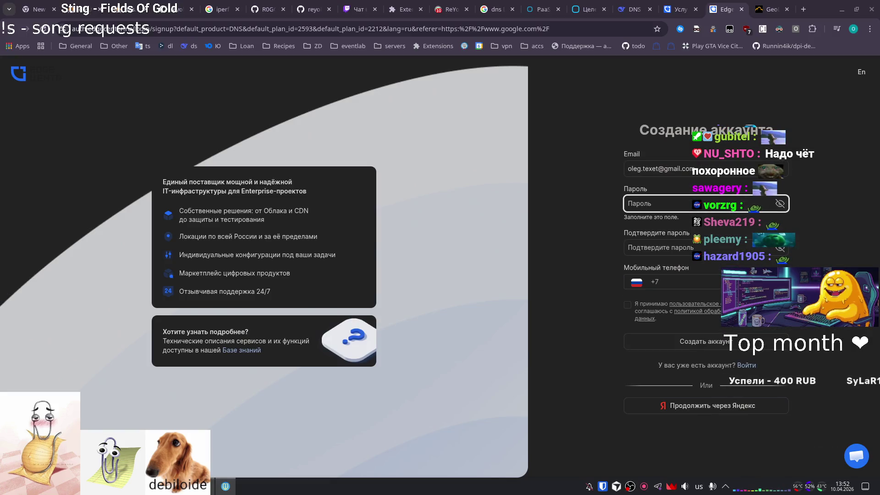
Enter the account e-mail on the EdgeЦентр signup form and try the browser's suggested password.
right_click(647, 209)
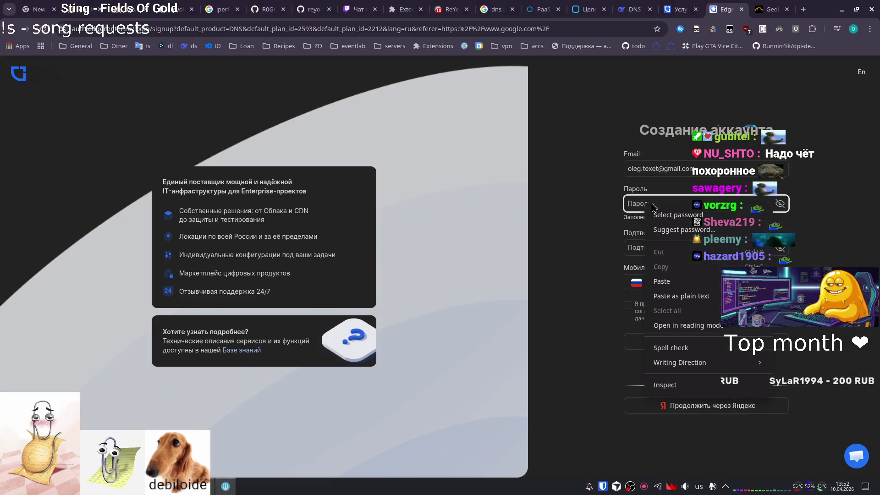
click(687, 230)
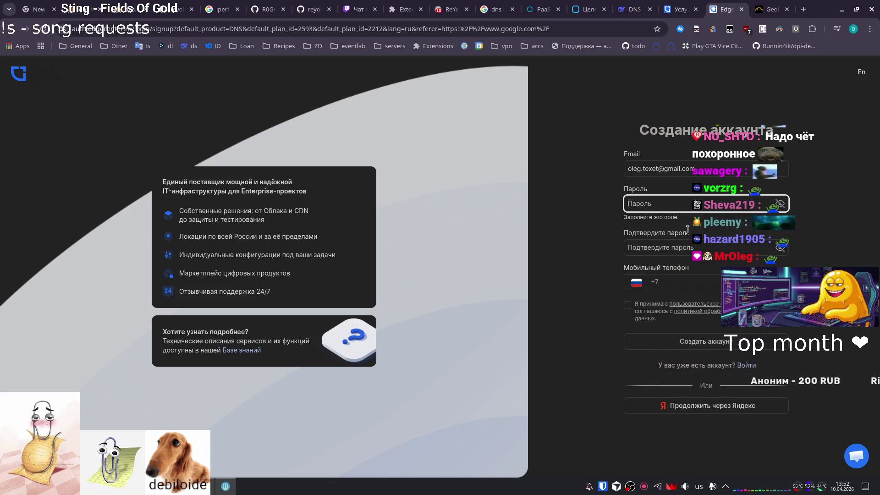
Leave the password fields blank and return to the ClouDNS GeoDNS pricing tab.
click(779, 205)
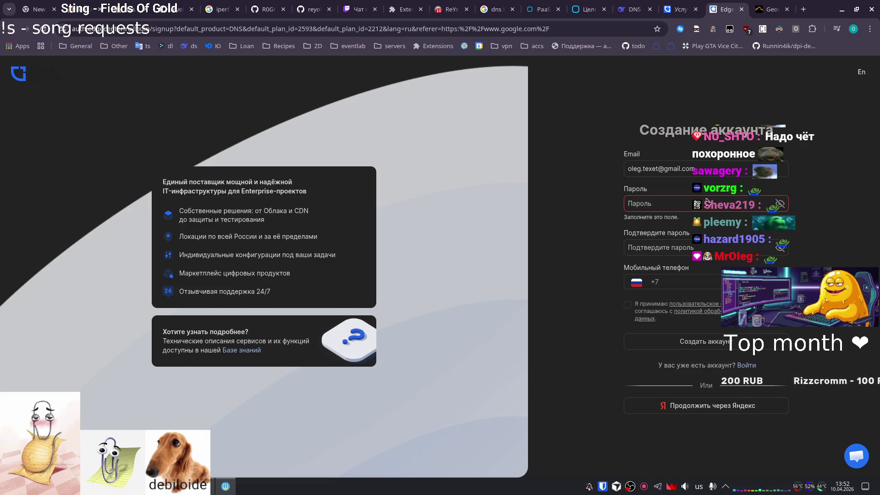
click(717, 202)
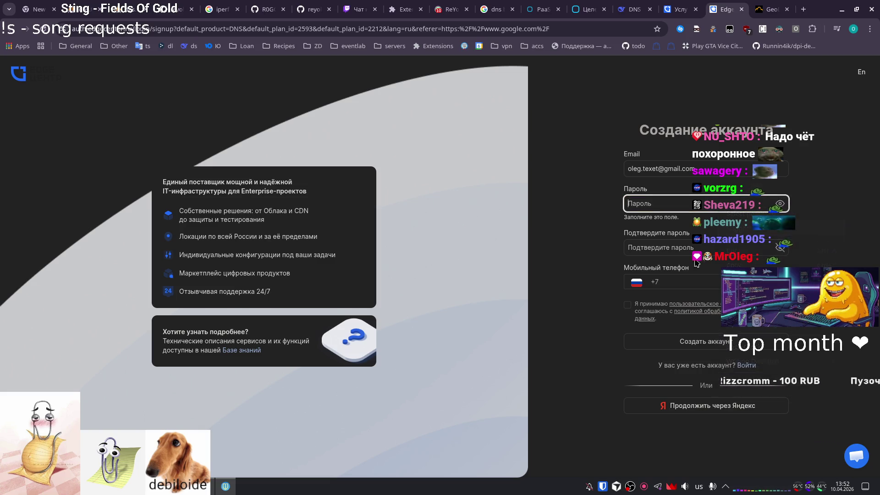
click(687, 248)
click(641, 253)
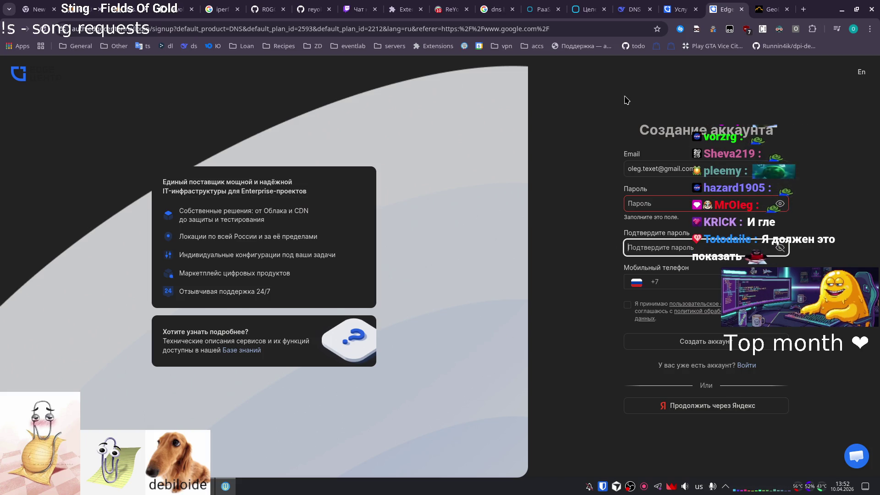
click(772, 9)
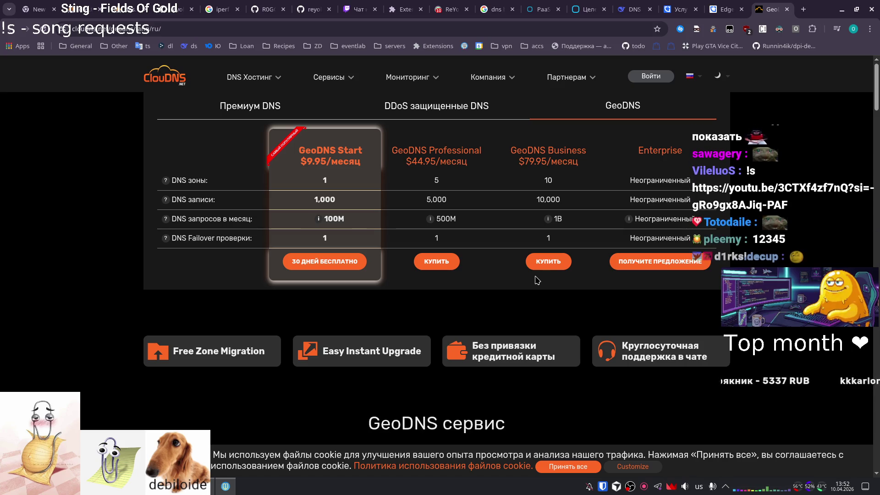
Skip the free-trial signup, log in to ClouDNS with saved credentials, and dismiss the DDoS promo.
click(325, 261)
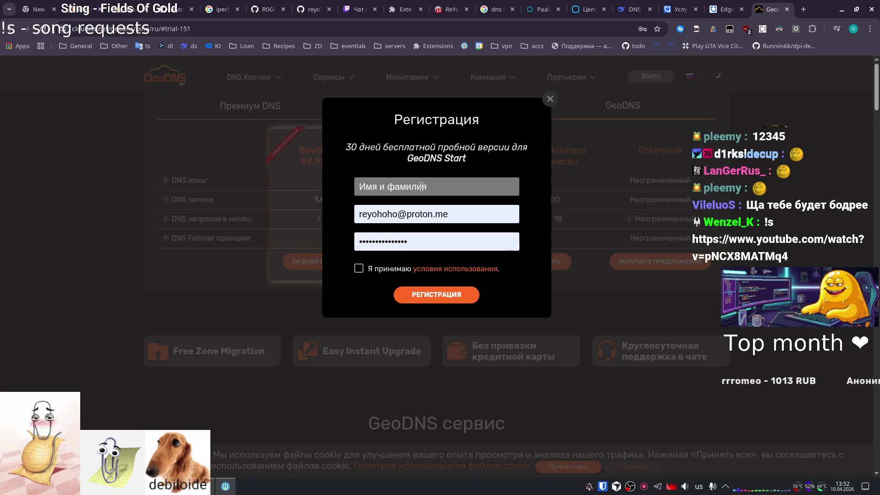
click(548, 100)
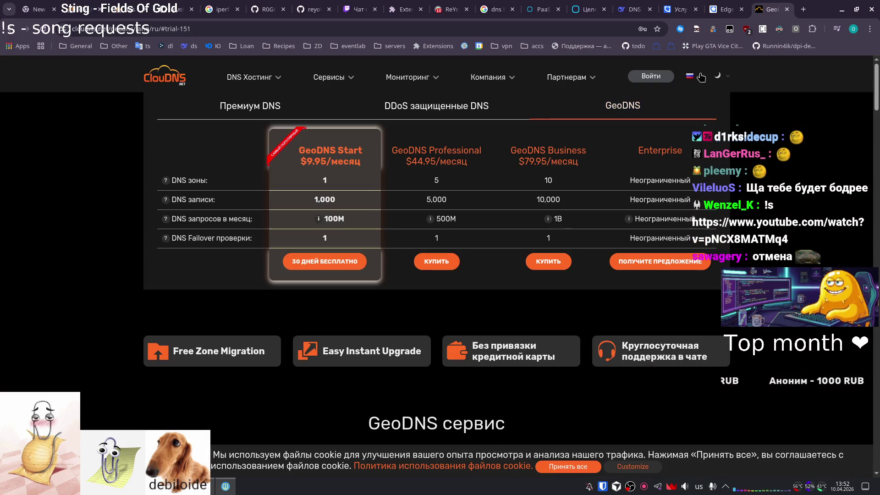
click(653, 75)
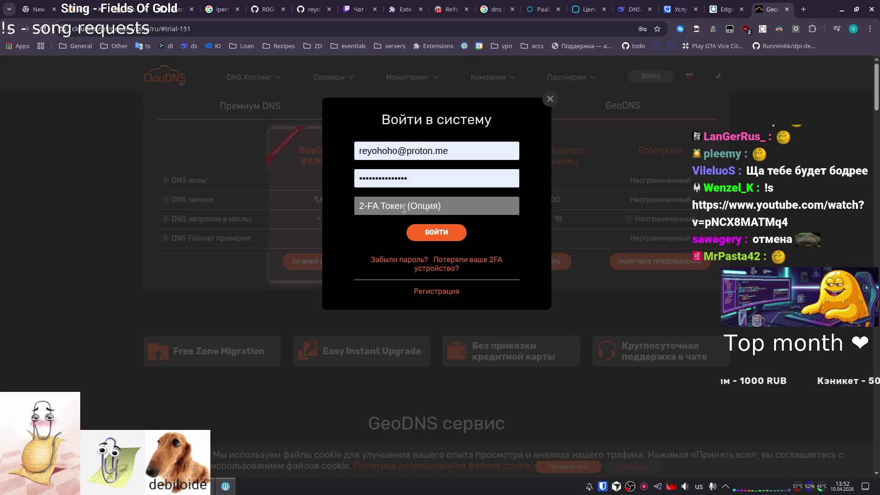
click(429, 232)
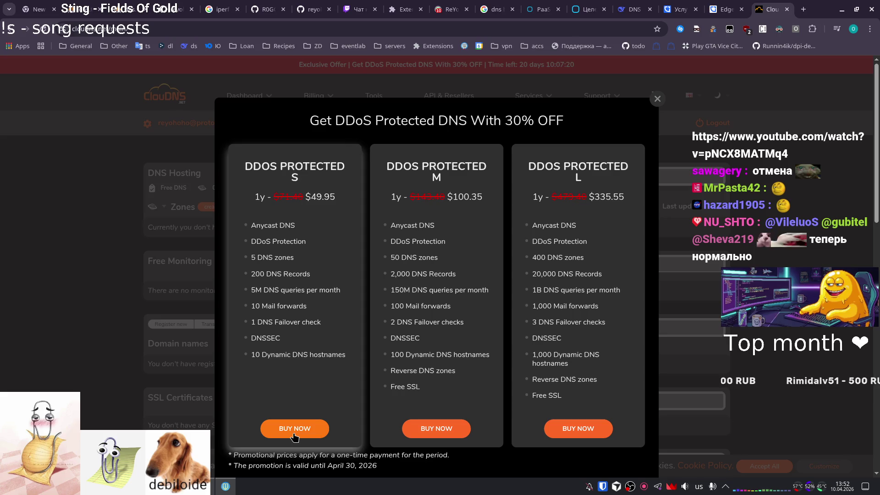
click(119, 242)
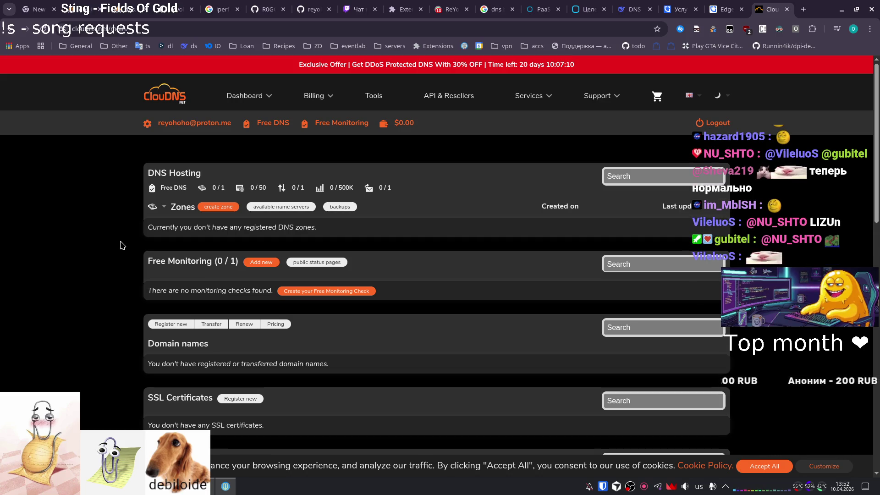
Open the ClouDNS Account Balance page and briefly view the deposit form.
mouse_move(307, 94)
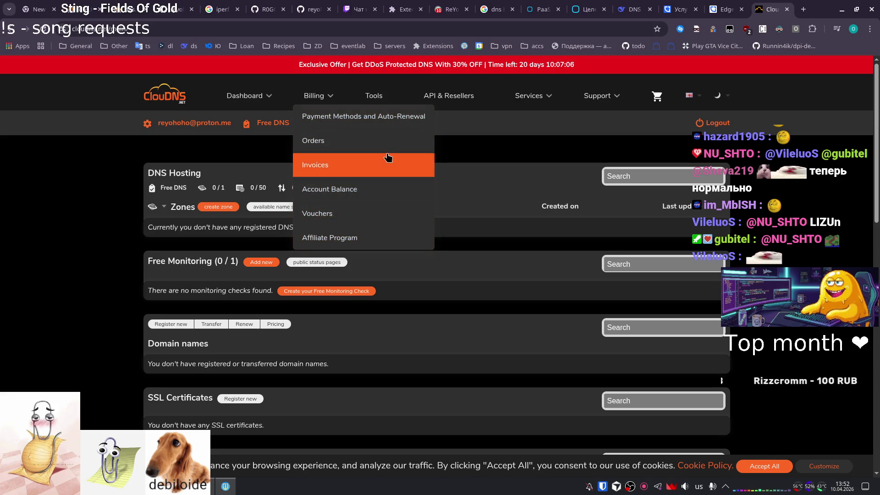
click(385, 191)
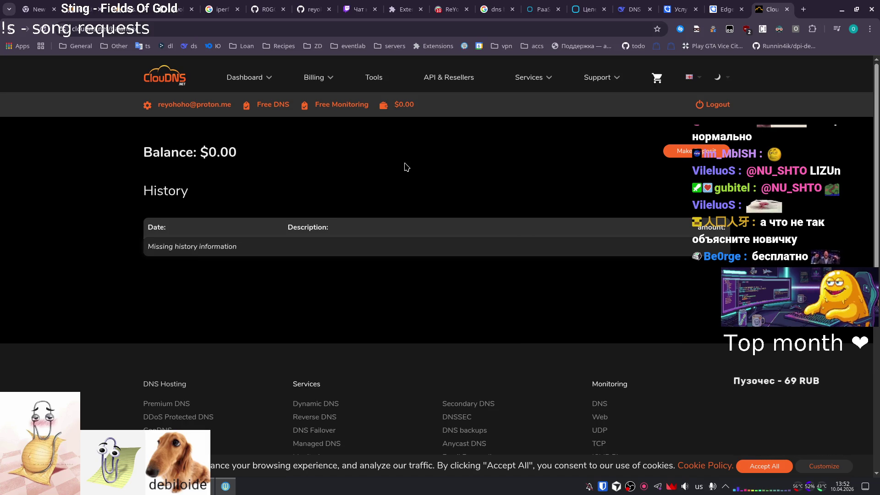
click(680, 151)
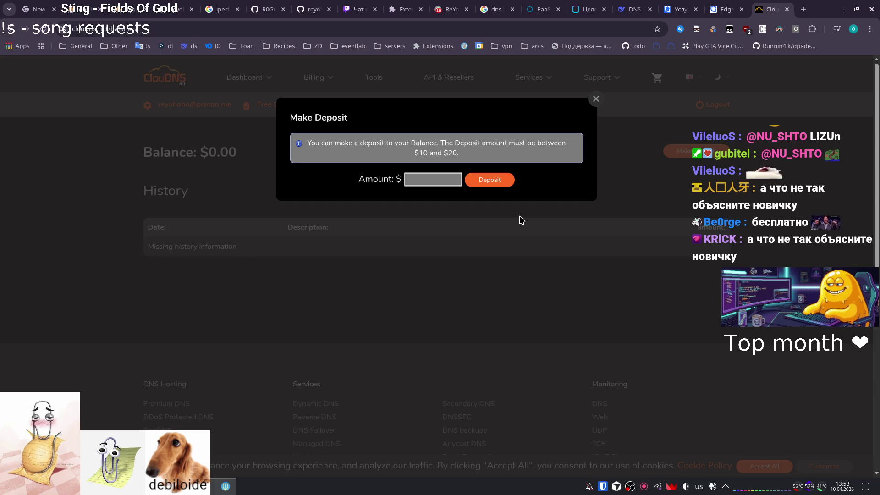
click(596, 99)
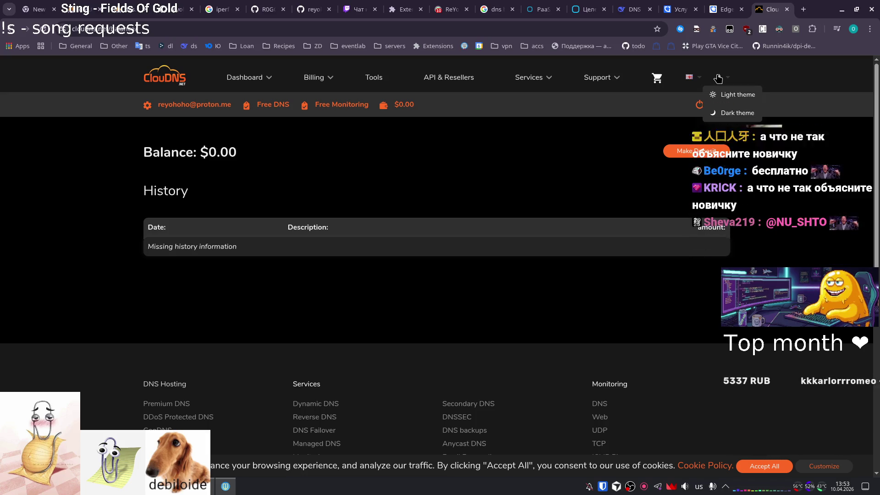
Switch the site language to Русский (via Français) and reopen the balance top-up form.
mouse_move(693, 77)
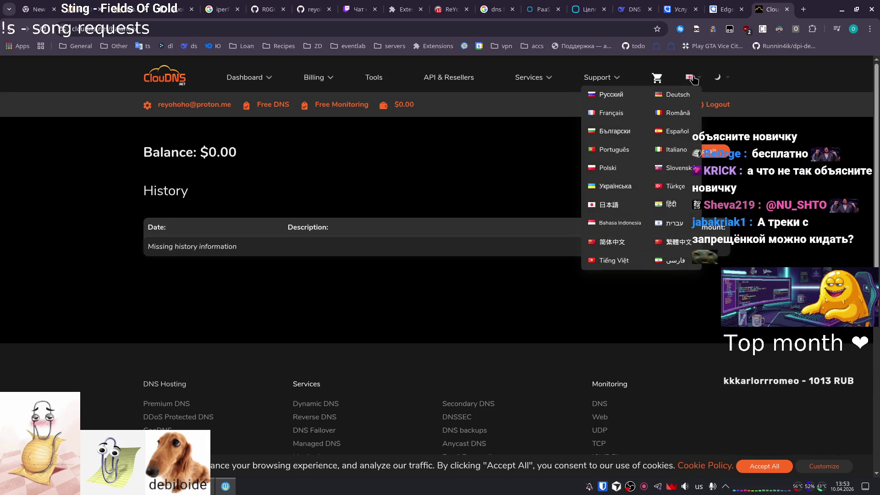
click(613, 113)
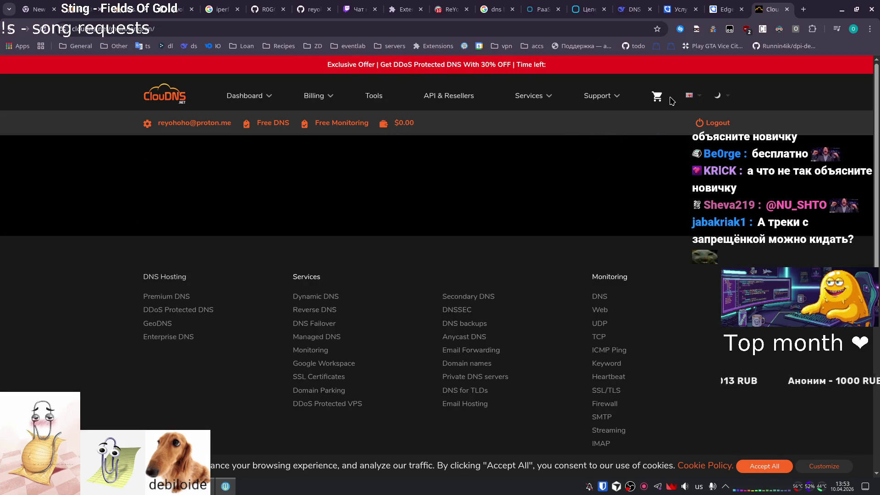
mouse_move(687, 94)
click(614, 113)
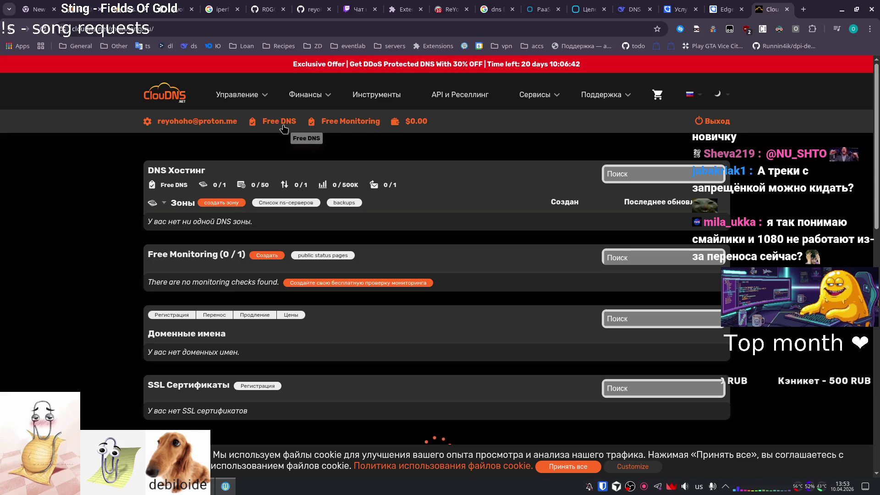
click(415, 122)
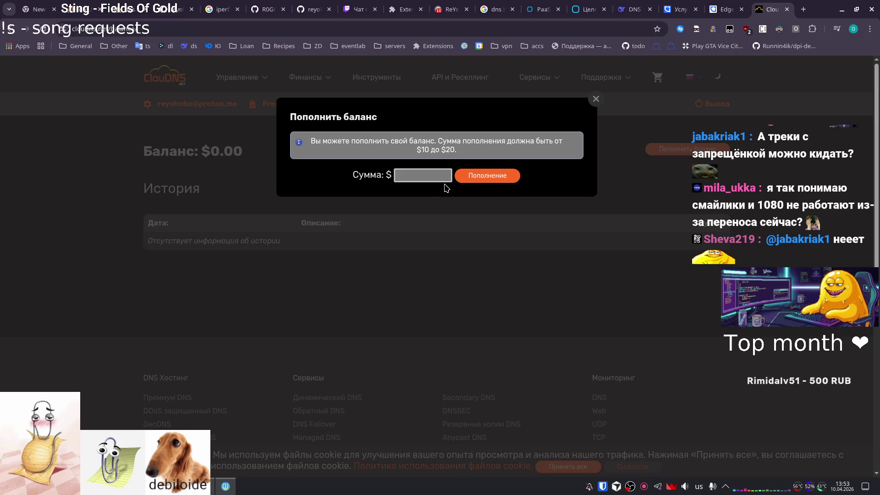
Request a 10 USD top-up and look over the checkout's payment methods, including Confirmo crypto.
click(444, 178)
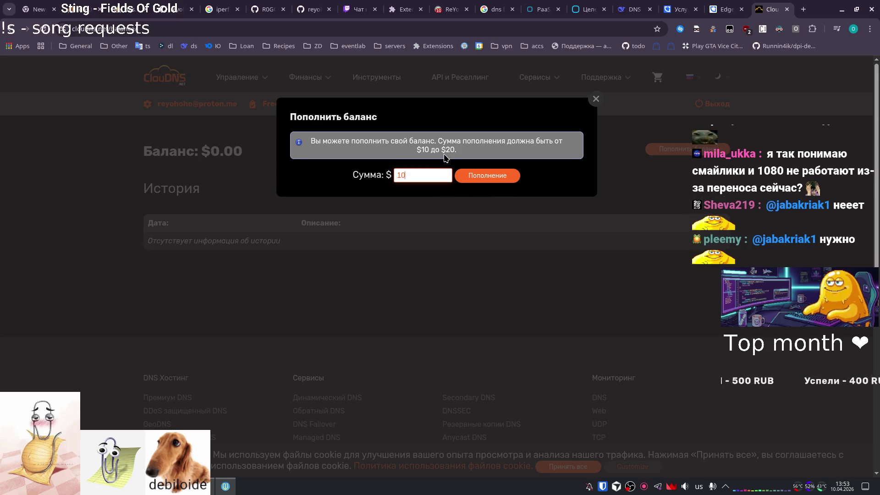
click(470, 175)
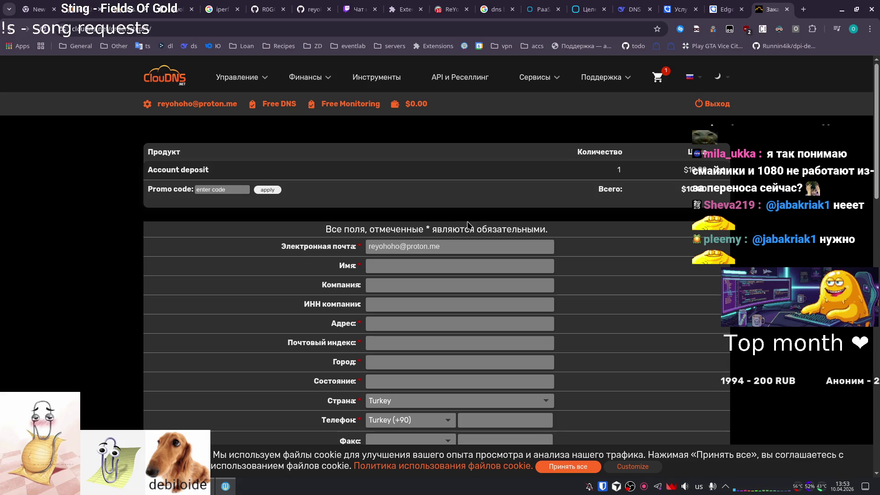
scroll(468, 224, down, 7)
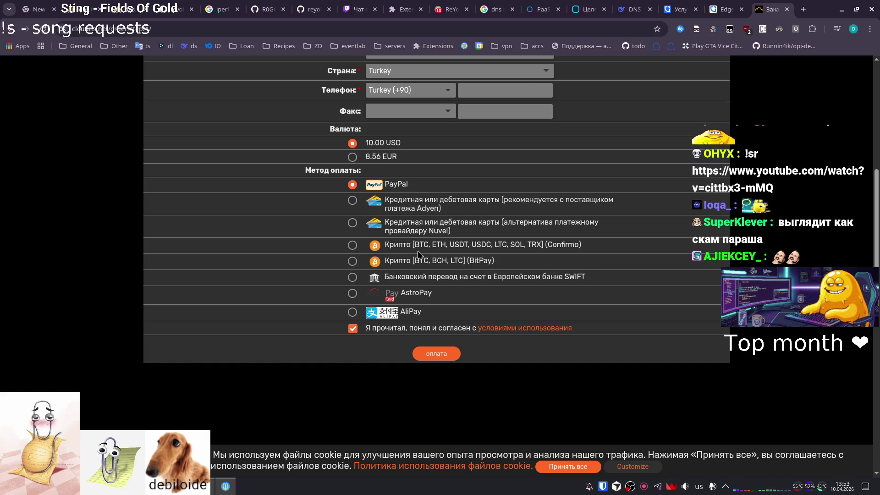
drag(383, 244, 598, 252)
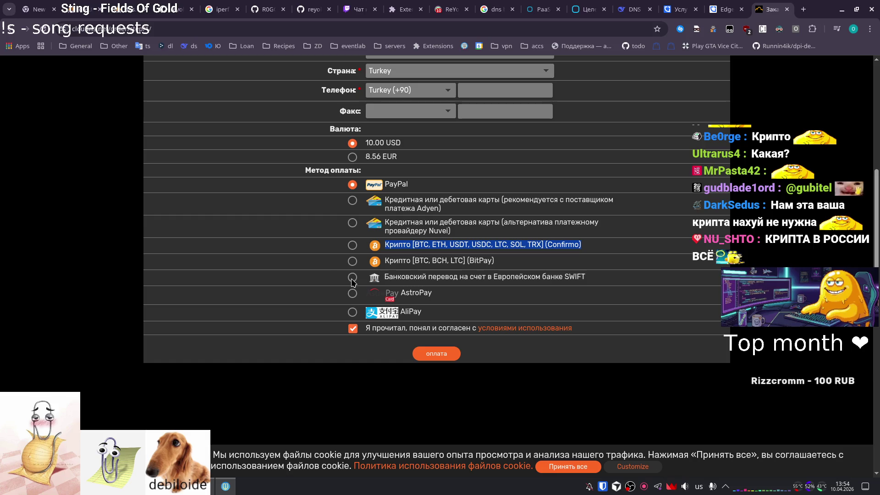
click(345, 257)
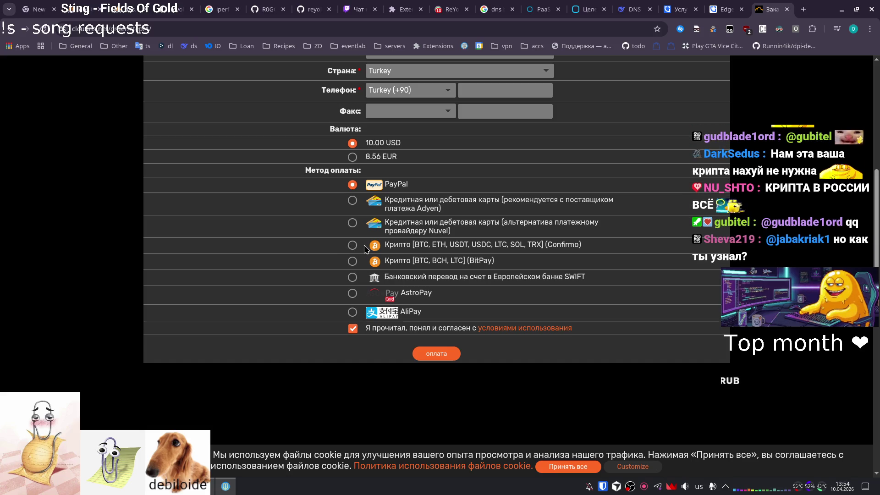
scroll(366, 249, up, 7)
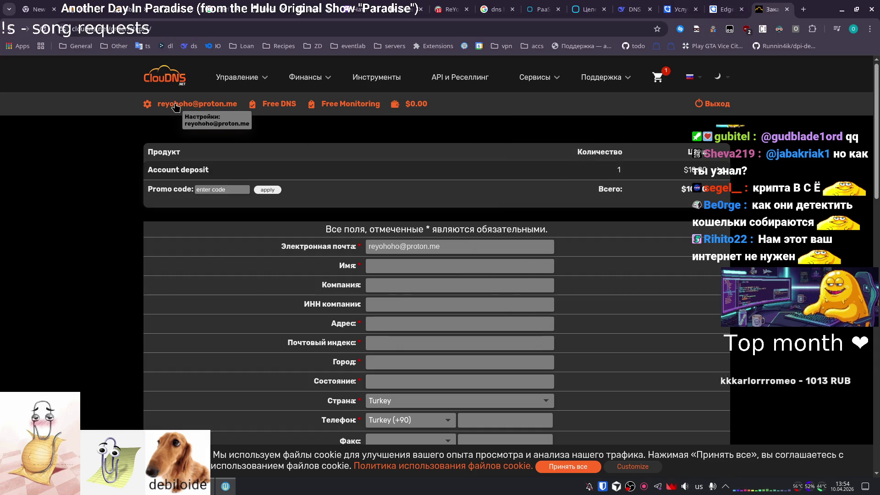
Start the 30-day Premium S free trial from the DNS hosting plans page.
click(279, 104)
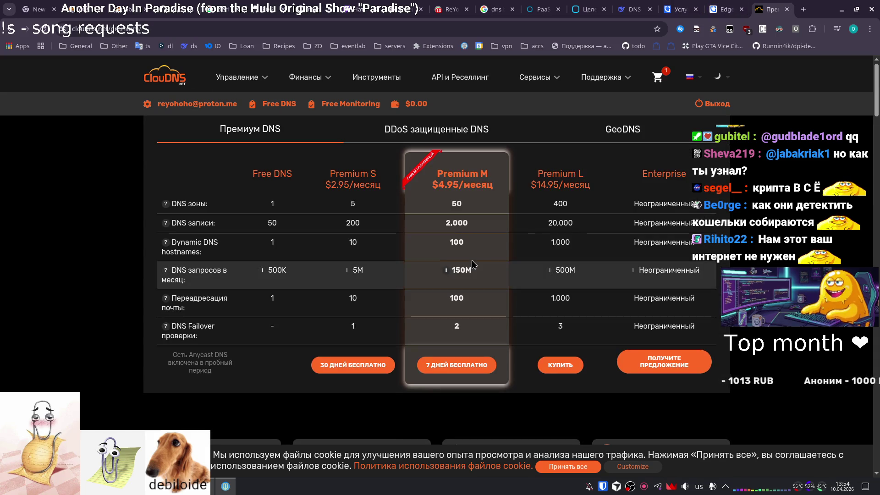
click(342, 364)
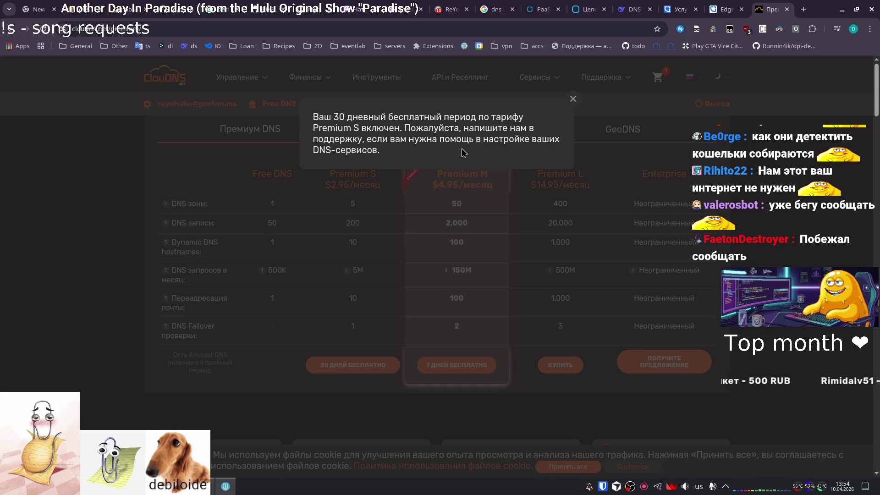
click(571, 104)
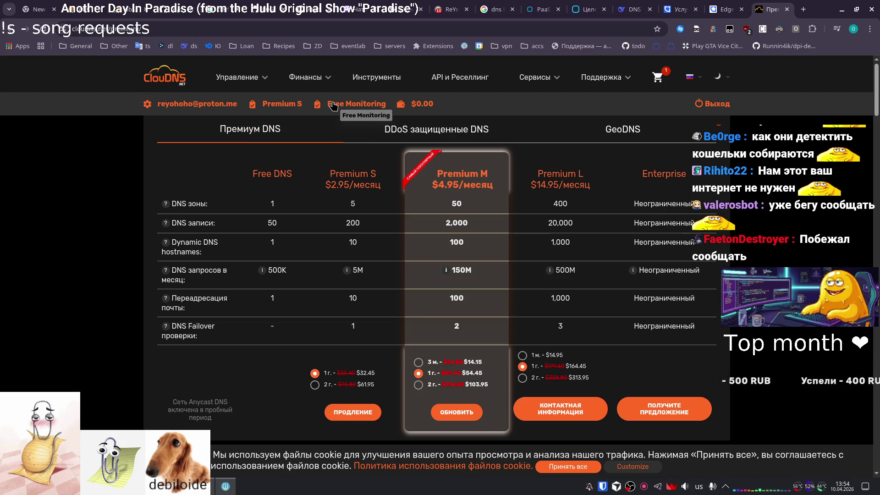
Open the DNS Хостинг dashboard and bring up the new-zone type chooser.
click(369, 105)
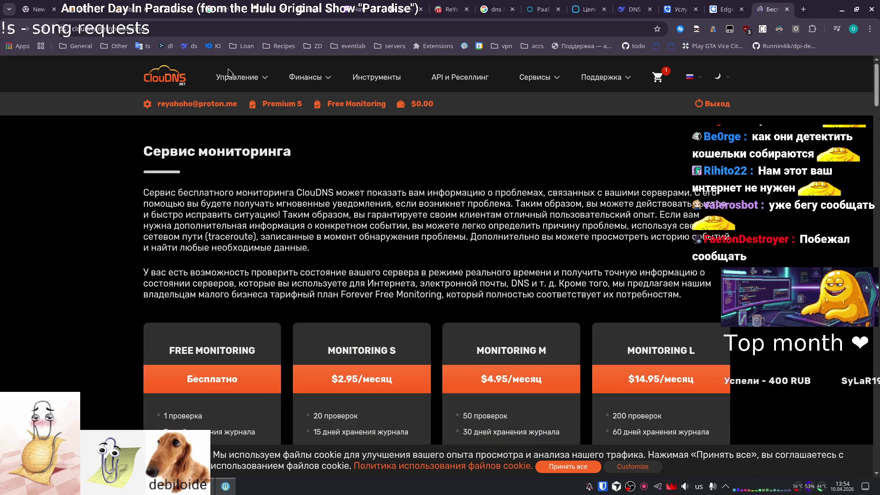
mouse_move(229, 73)
click(236, 93)
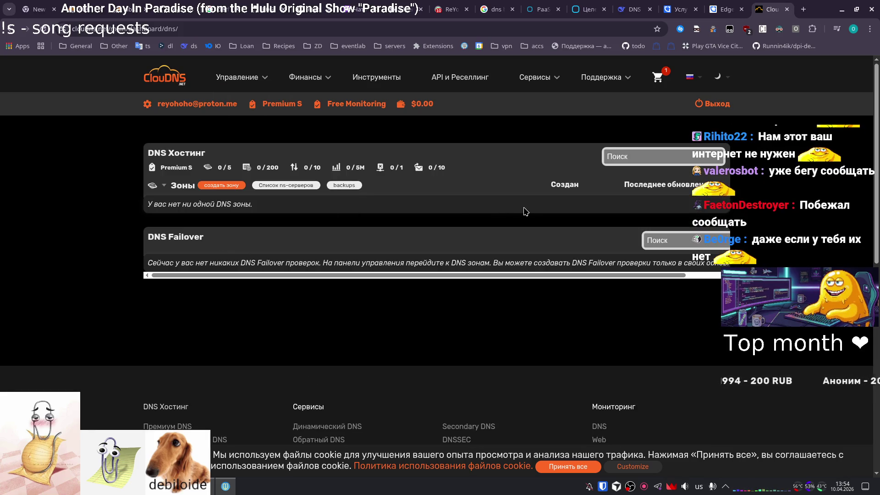
click(222, 185)
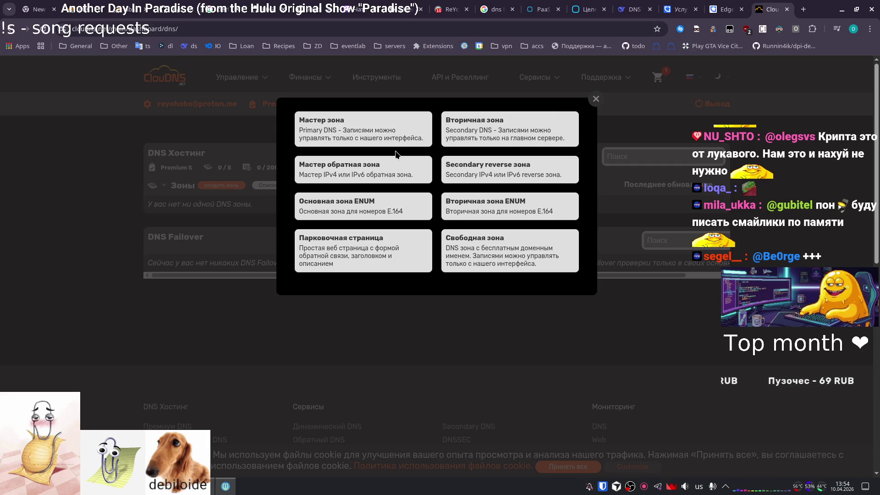
Choose Мастер зона and attempt to create it without a domain name, dismissing the error.
click(396, 146)
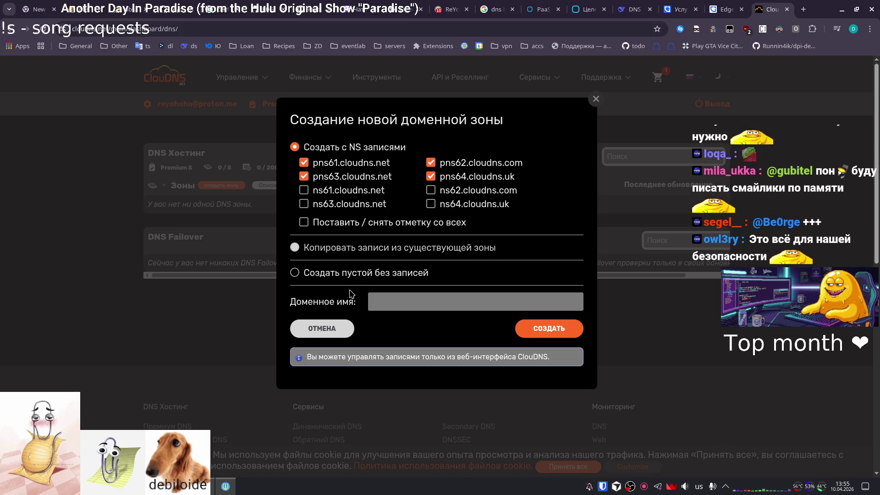
click(537, 330)
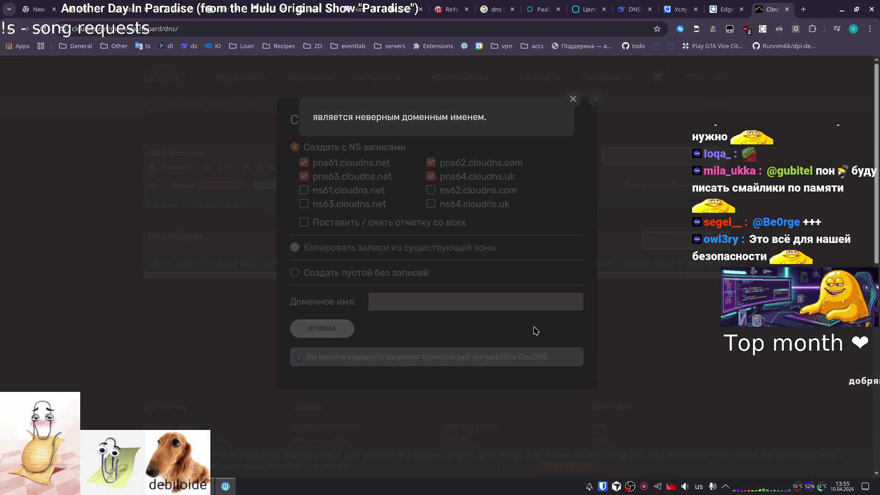
click(425, 297)
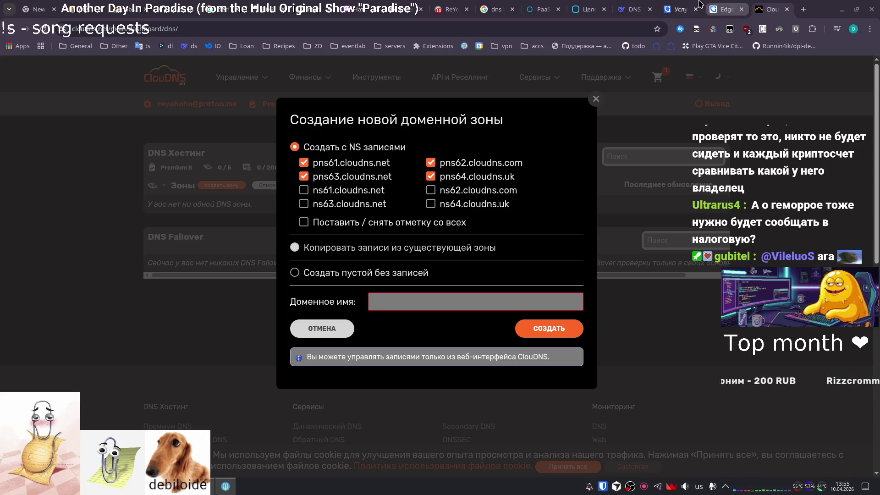
Switch through the tabs back to the DeepSeek DNS balancer chat.
click(727, 9)
click(687, 4)
click(636, 9)
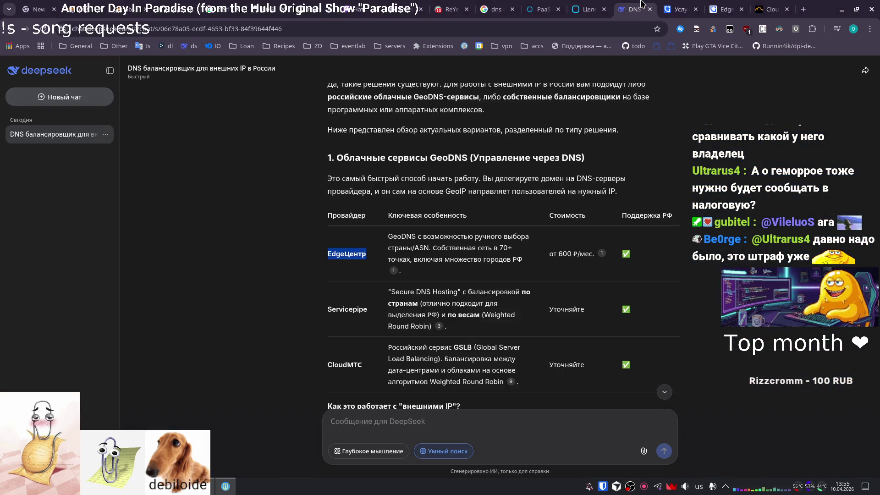
Close the K2 Cloud target groups docs and PaaS article tabs.
click(587, 6)
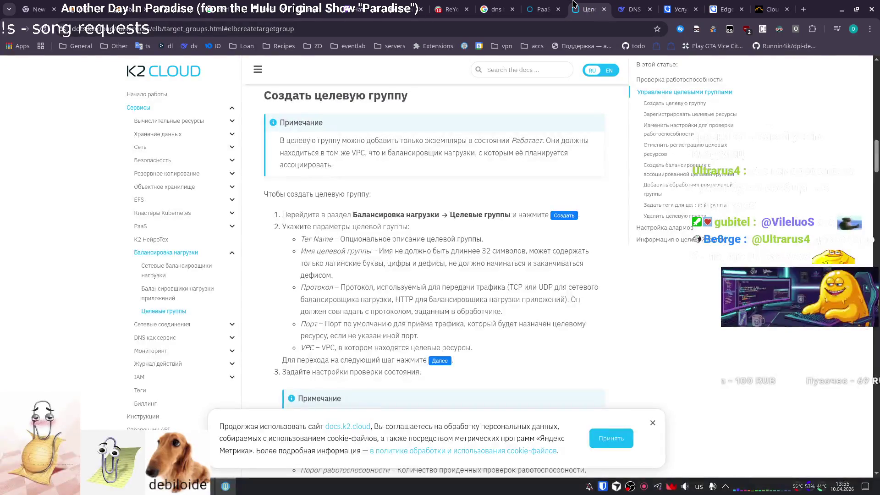
middle_click(578, 6)
middle_click(541, 5)
Return to the DeepSeek chat and read its answer through to the final recommendation.
click(492, 4)
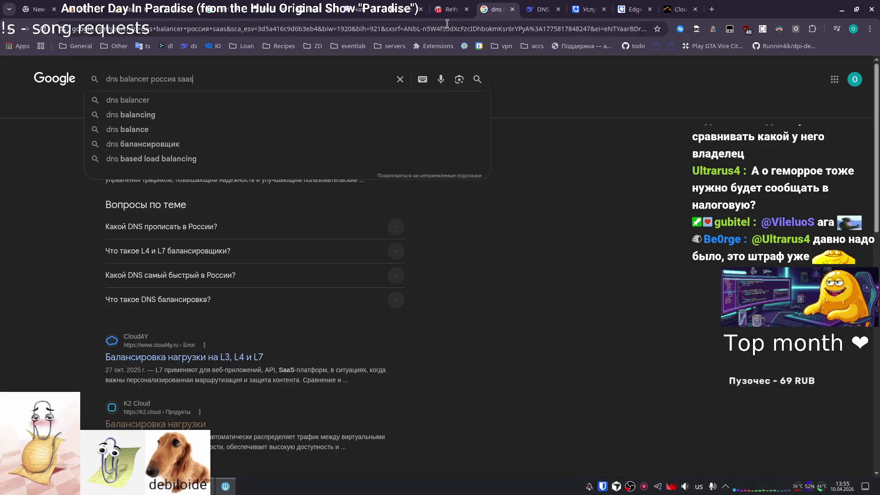
click(544, 8)
scroll(490, 260, down, 2)
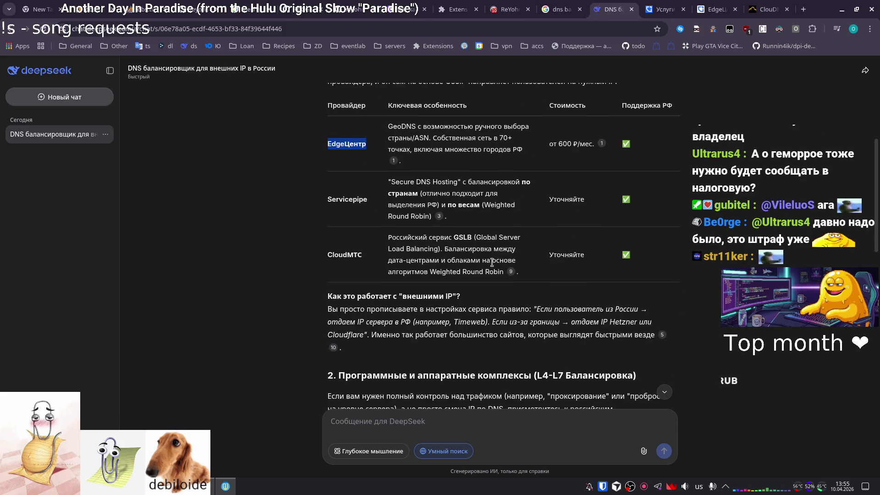
scroll(514, 313, down, 1)
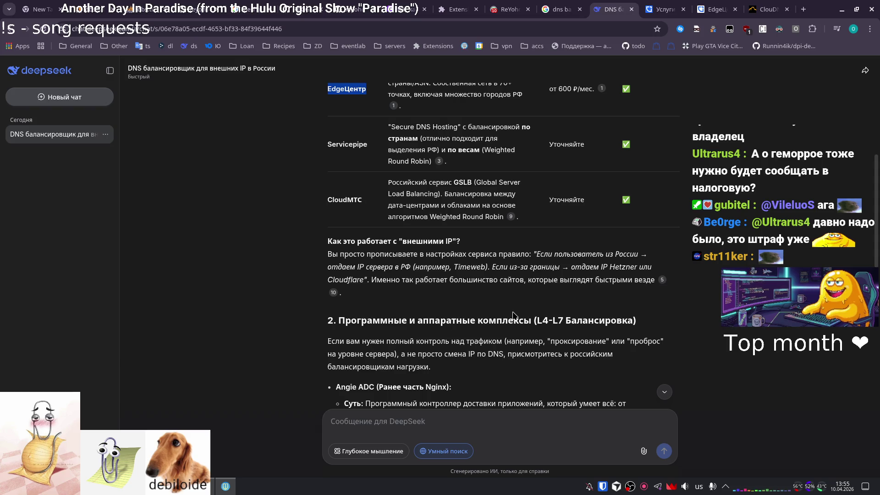
scroll(512, 315, down, 5)
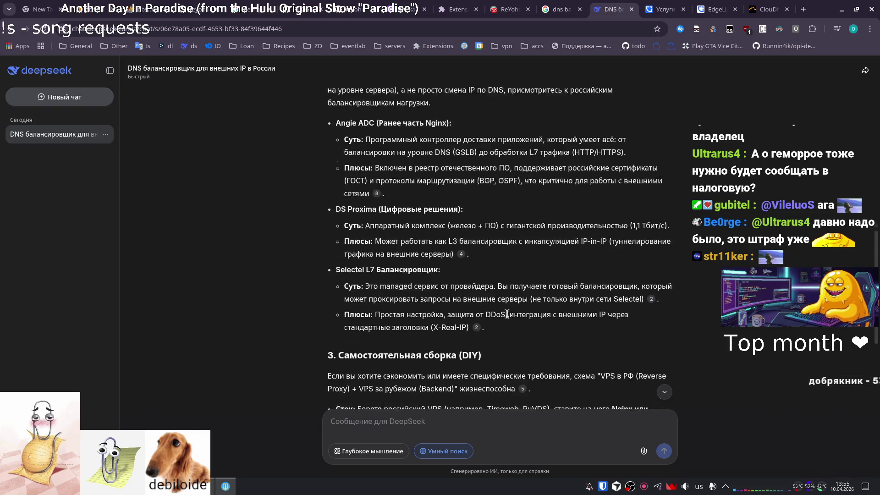
scroll(507, 313, down, 5)
scroll(506, 313, down, 5)
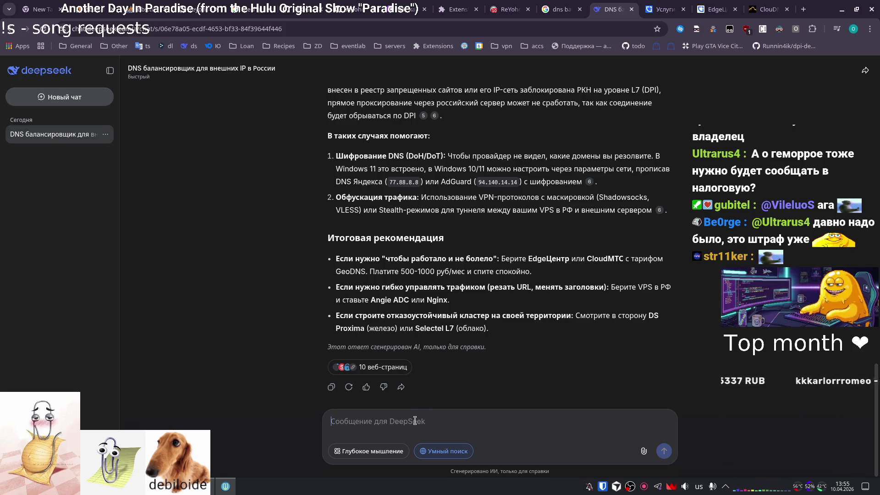
Begin a Russian follow-up asking for a balancer with health check, fixing typos.
key(alt+shift)
text(нужен)
key(ctrl+a)
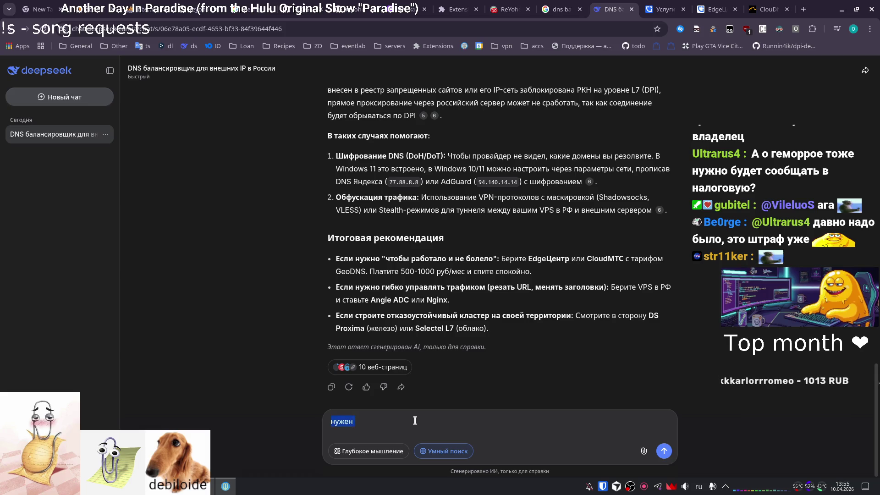
key(BackSpace)
key(alt+shift)
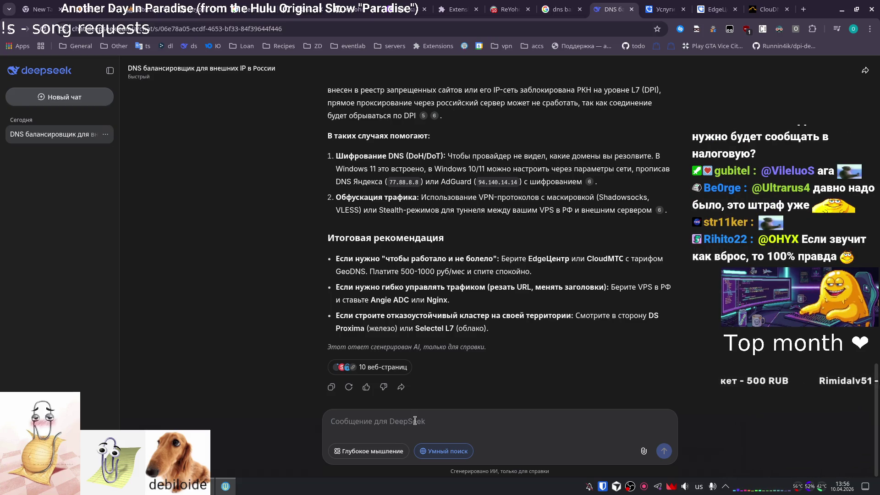
key(alt+shift)
text(мне нуженн )
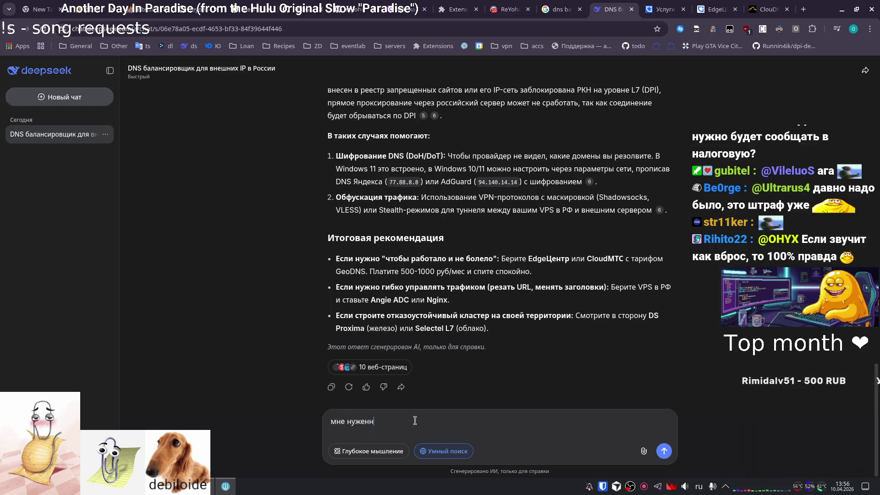
text(балансировщик )
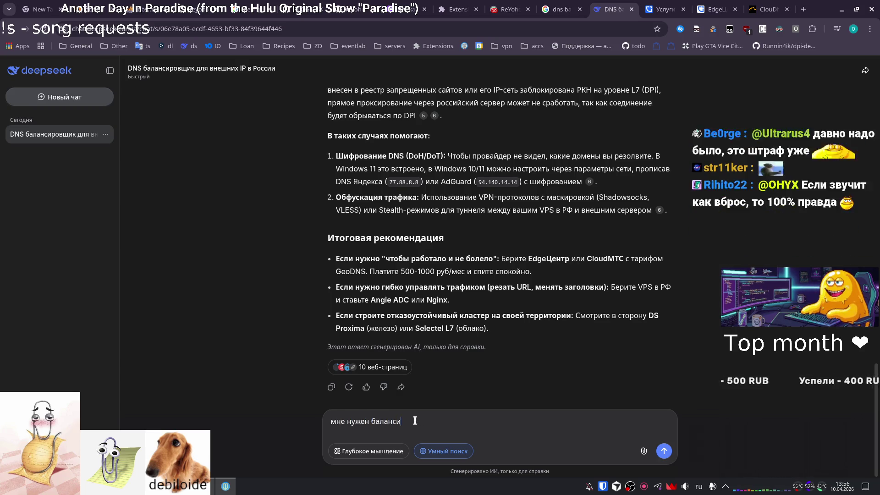
text(с)
key(alt+shift)
text(health check)
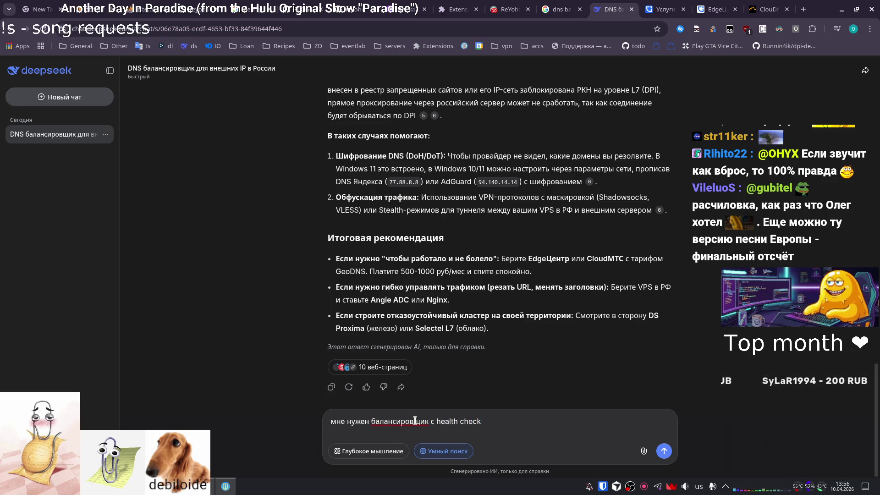
text(,)
key(ctrl+Left)
key(Left)
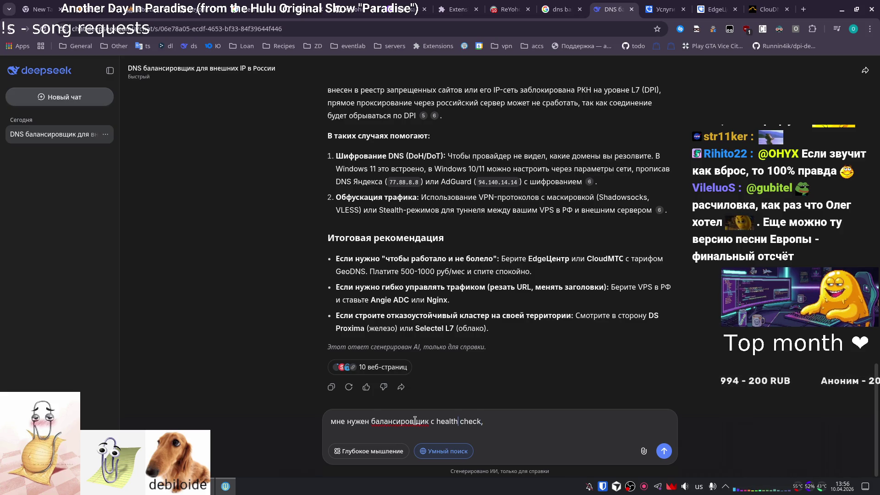
key(Left)
key(Left)
key(Left)
key(BackSpace)
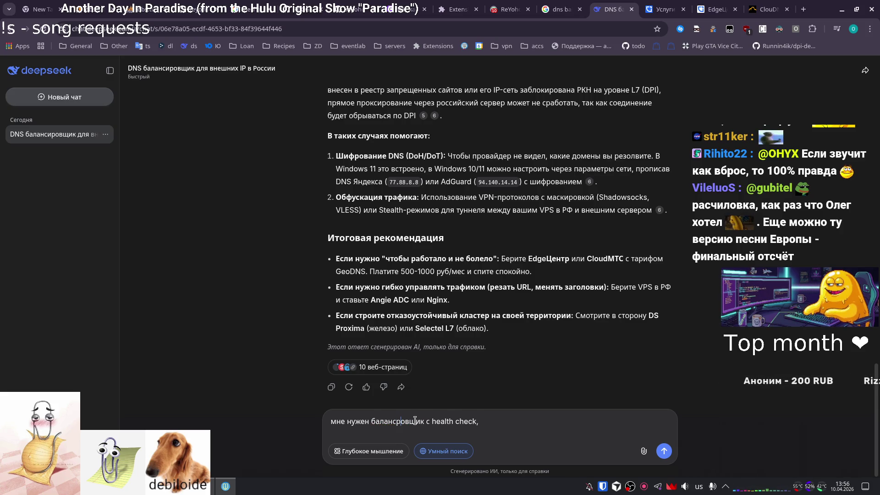
key(alt+shift)
text(и)
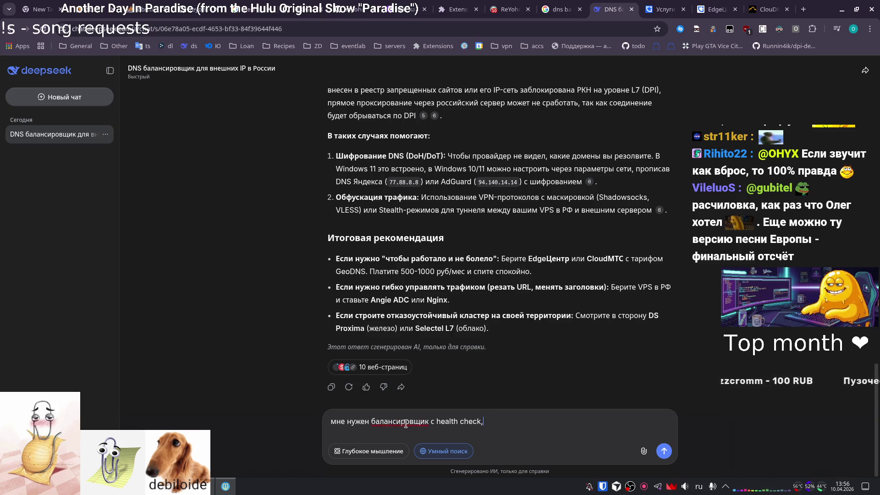
Add that it should accept servers from different hosters as hosts, then send it.
click(501, 425)
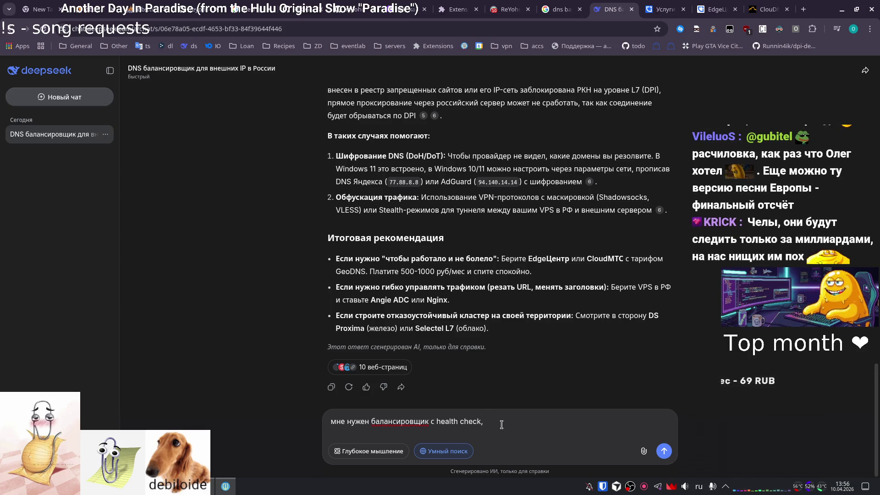
text(который позволит)
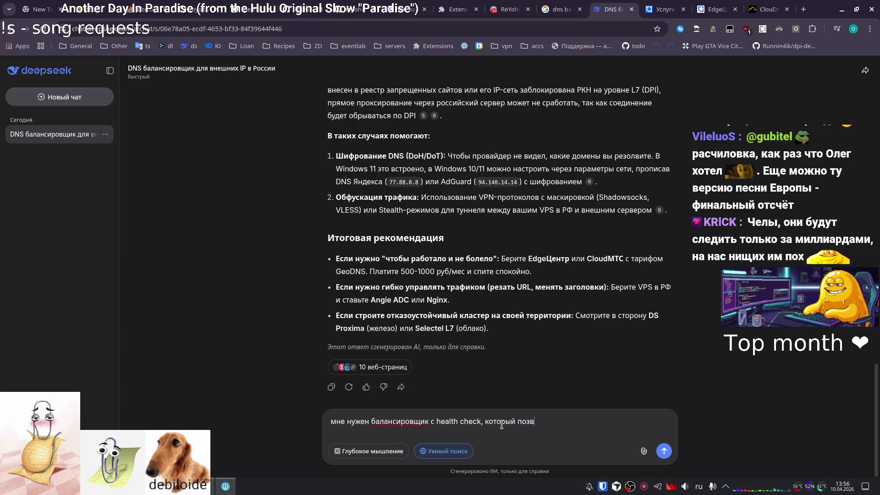
text( в качестве)
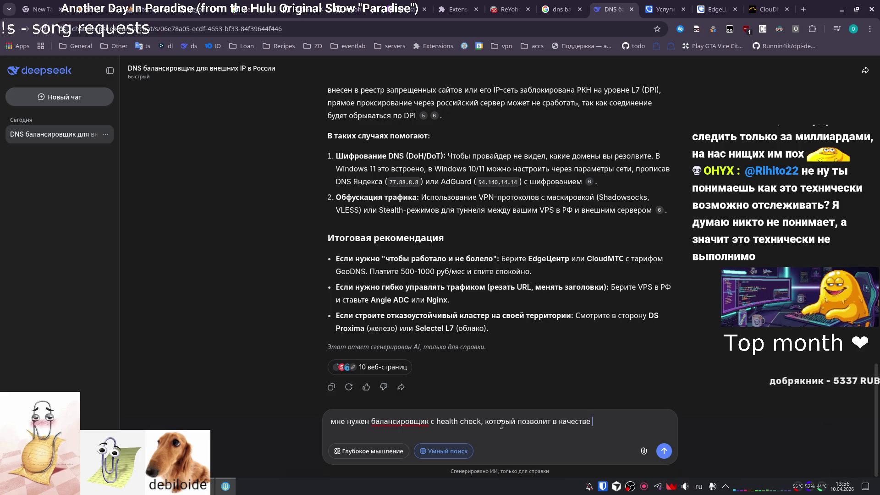
text(хостов указчв)
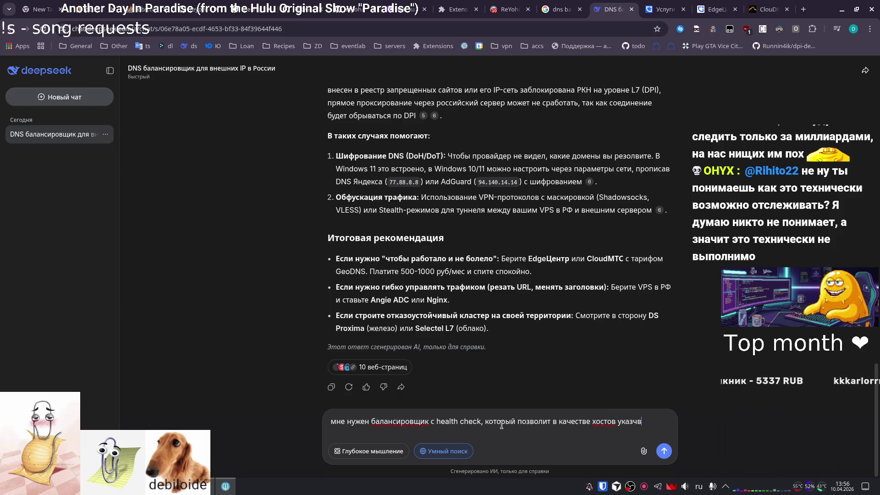
key(BackSpace)
key(BackSpace)
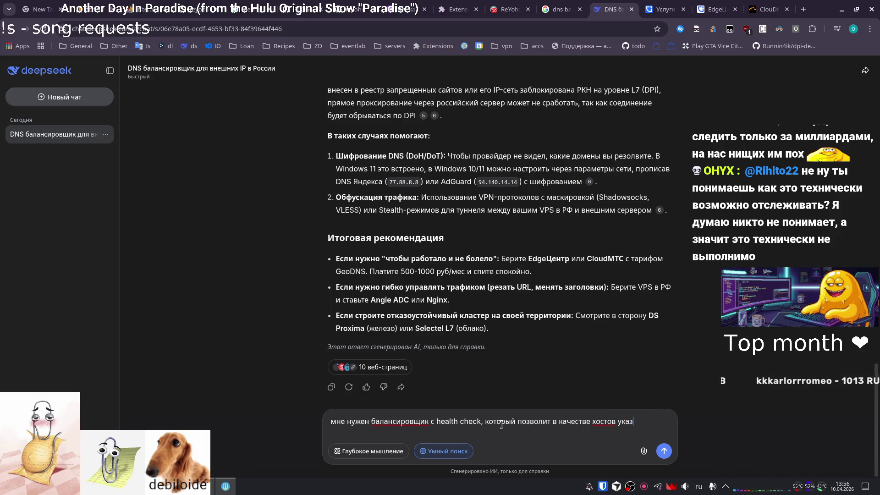
text(сервера )
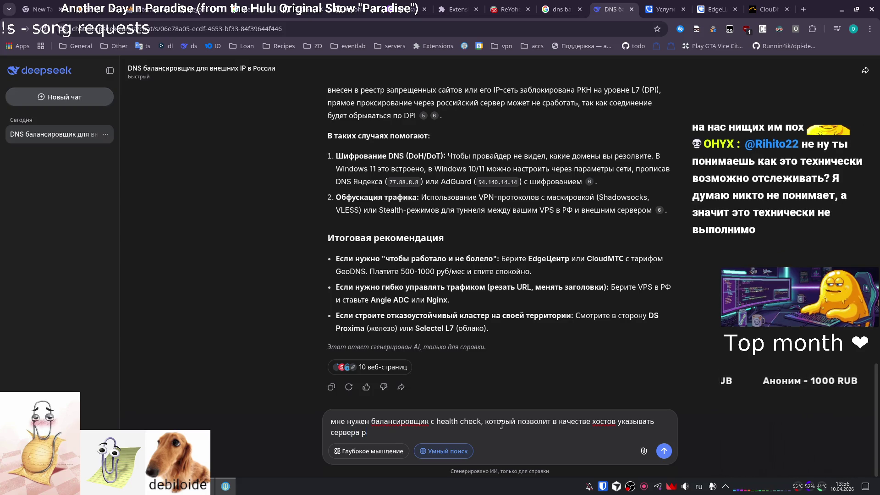
text(разных х)
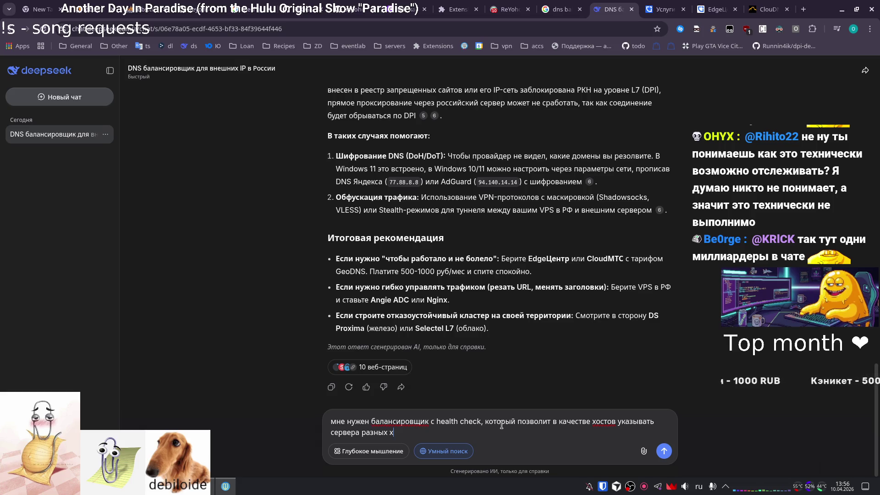
text(ов и с )
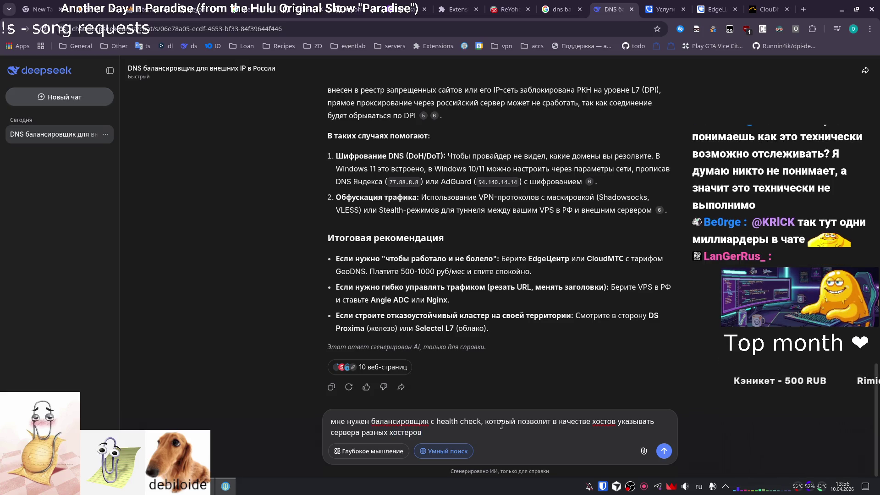
text(возм)
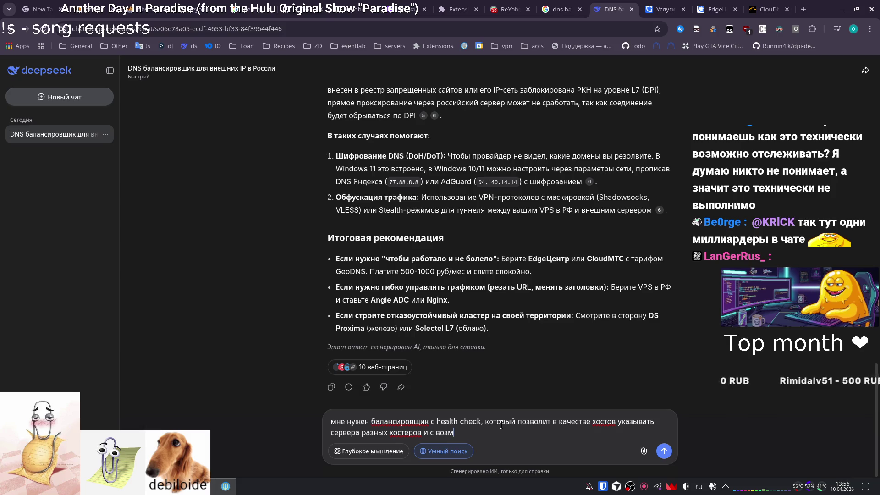
key(BackSpace)
key(BackSpace)
key(BackSpace)
key(BackSpace)
key(BackSpace)
key(Return)
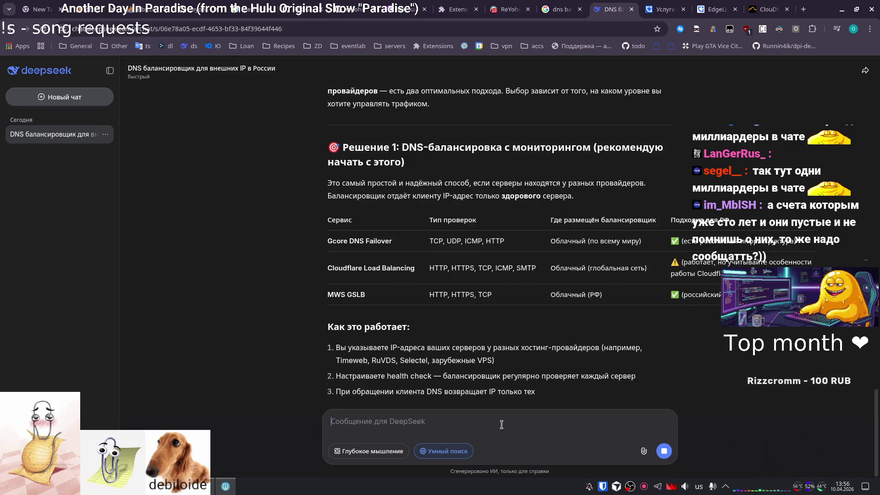
Google 'MWS GSLB' from DeepSeek's comparison table and open the MWS Docs GSLB page.
scroll(533, 266, up, 3)
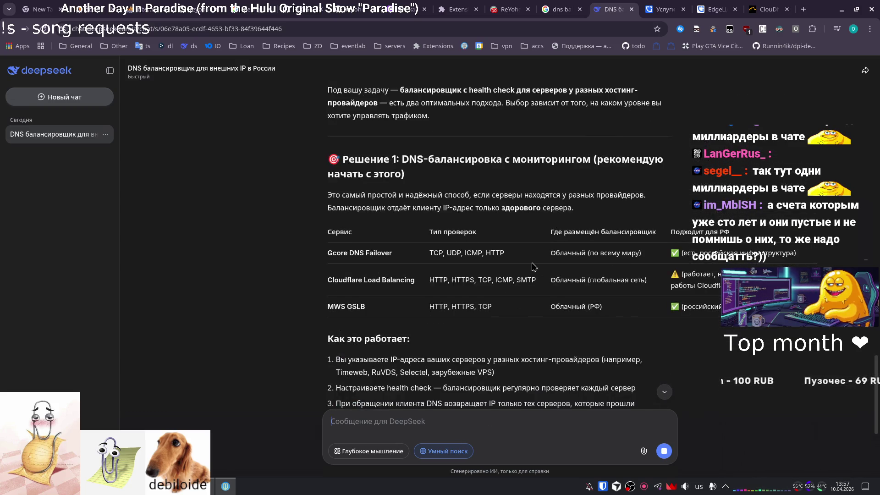
mouse_move(382, 311)
mouse_down()
mouse_move(298, 307)
mouse_move(327, 308)
mouse_up()
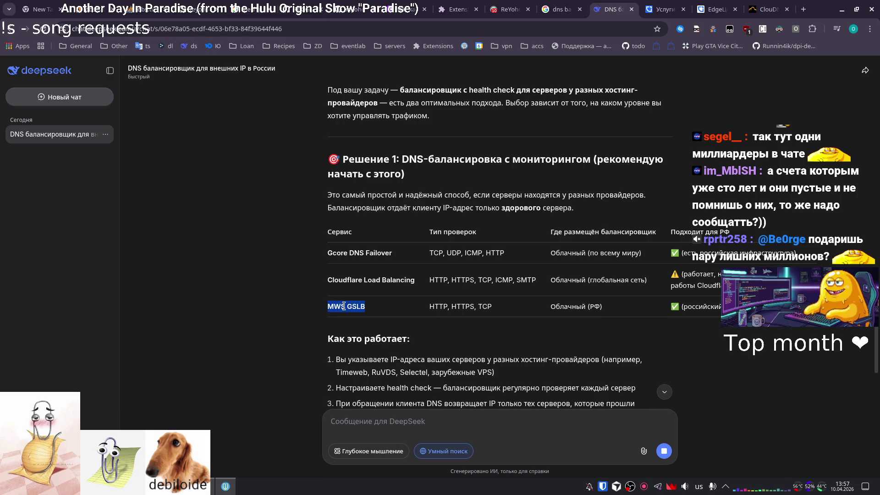
right_click(345, 308)
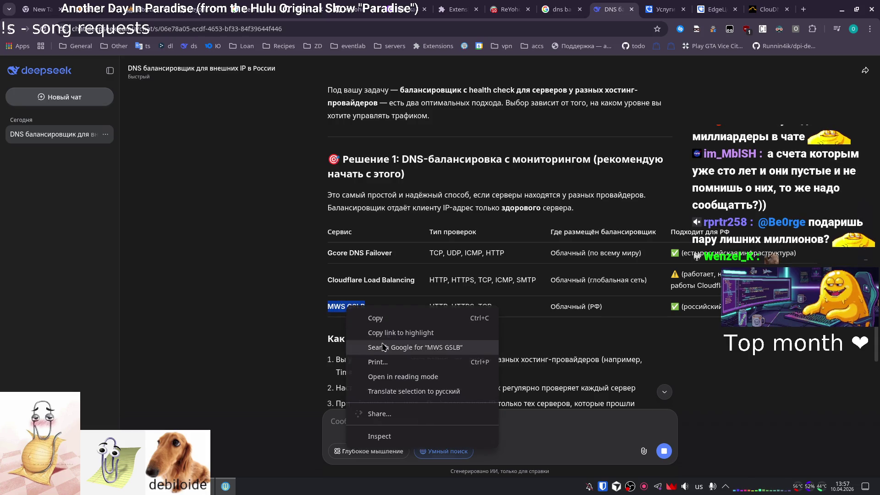
click(384, 347)
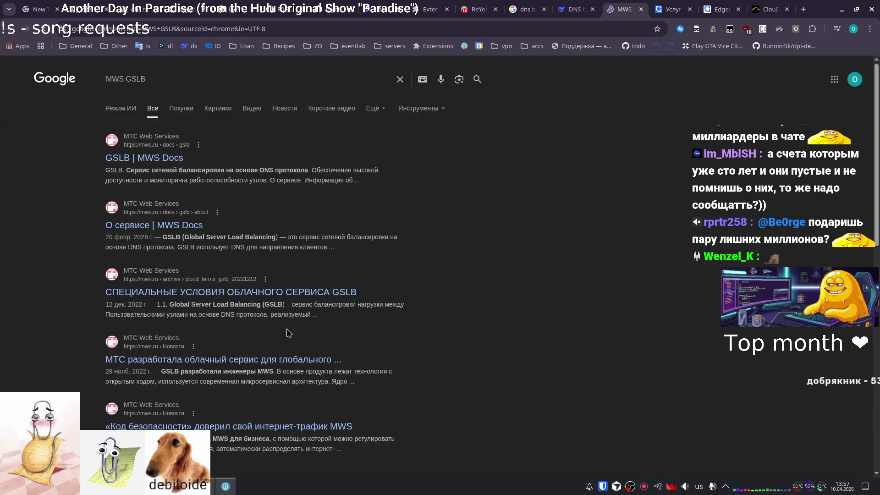
click(168, 158)
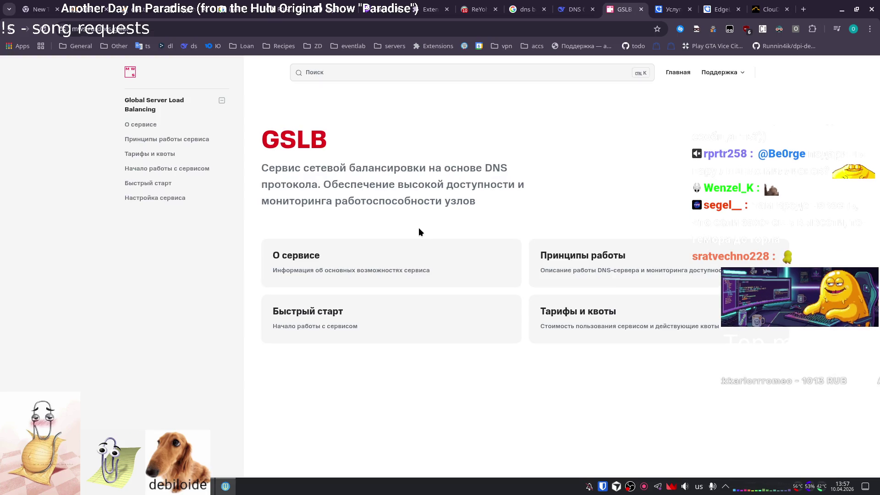
Read the GSLB Тарифы и квоты page in MWS Docs.
click(157, 157)
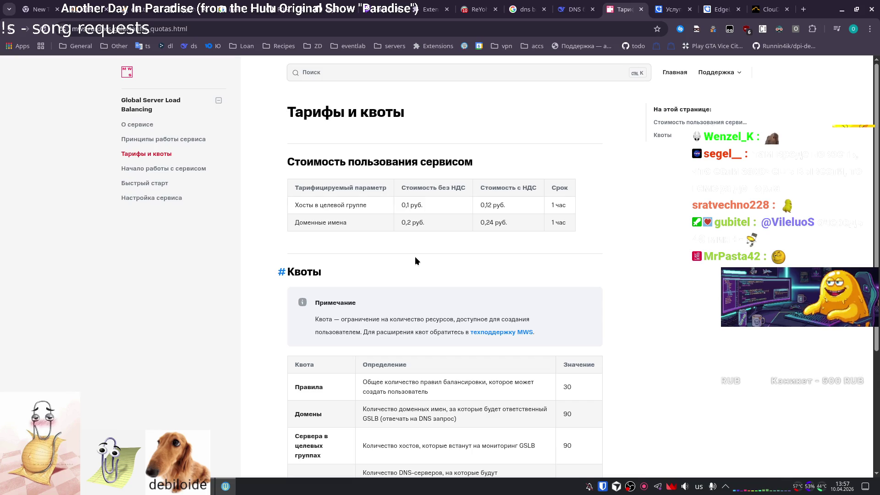
scroll(416, 259, down, 2)
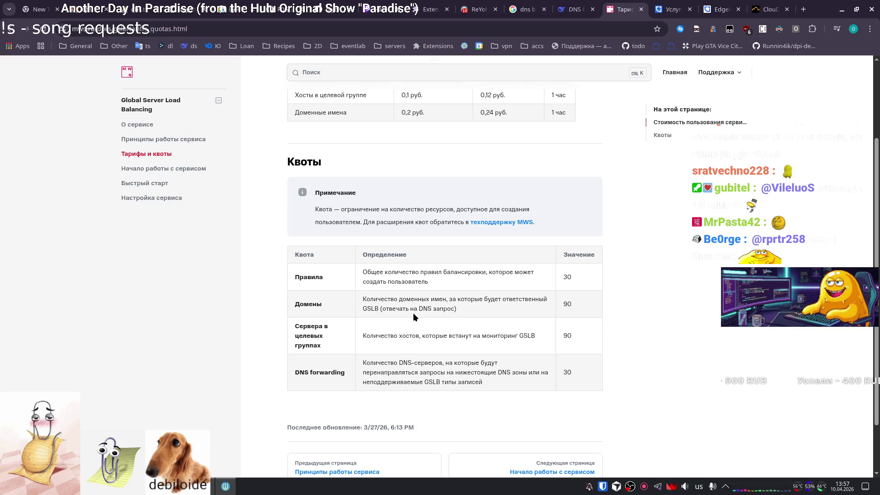
scroll(413, 314, down, 1)
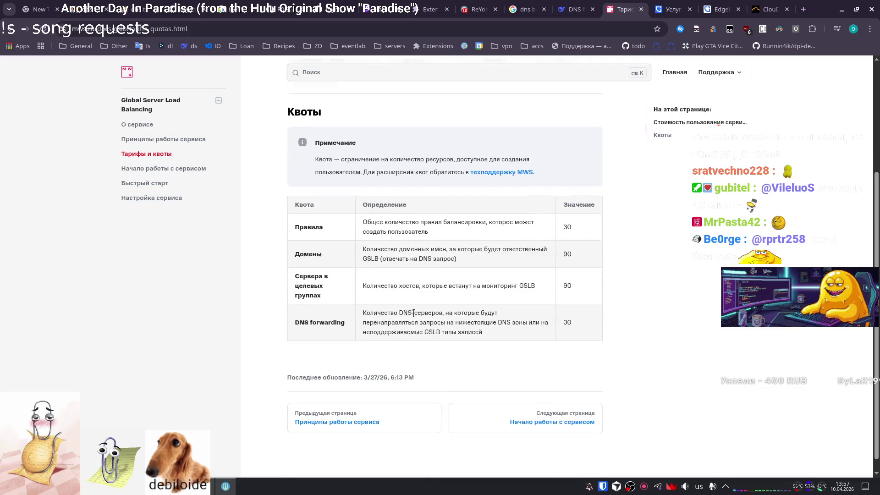
scroll(411, 306, up, 3)
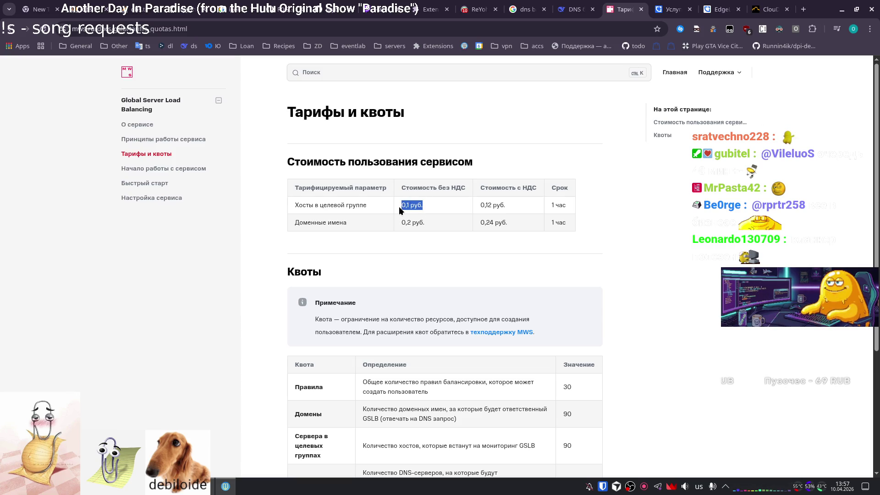
Read Принципы работы сервиса, revisit Тарифы и квоты, view О сервисе, then return to the docs home.
click(144, 139)
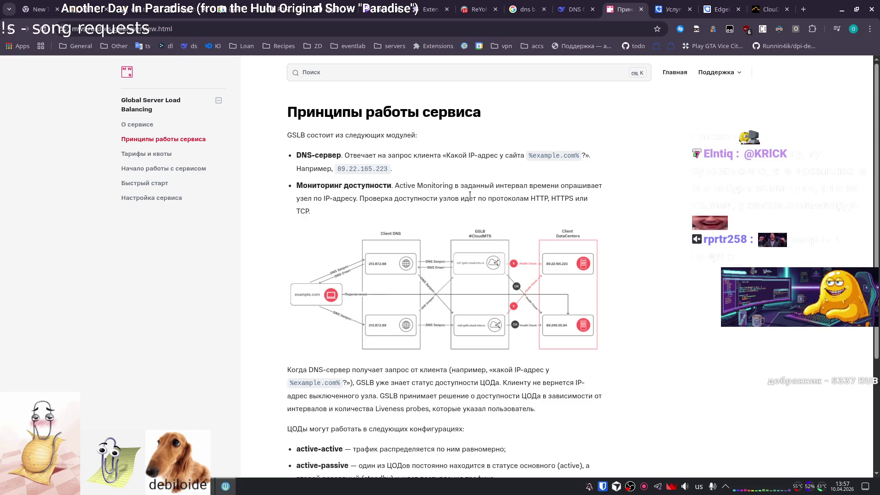
scroll(423, 207, down, 3)
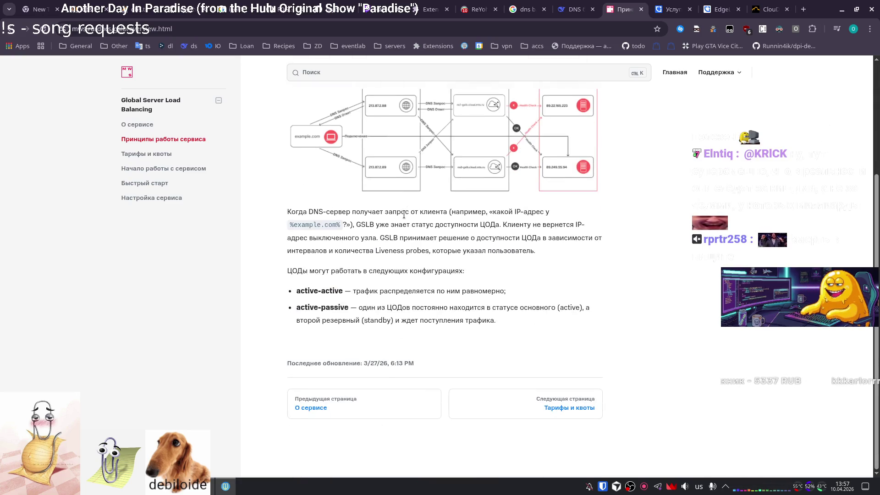
scroll(403, 215, up, 3)
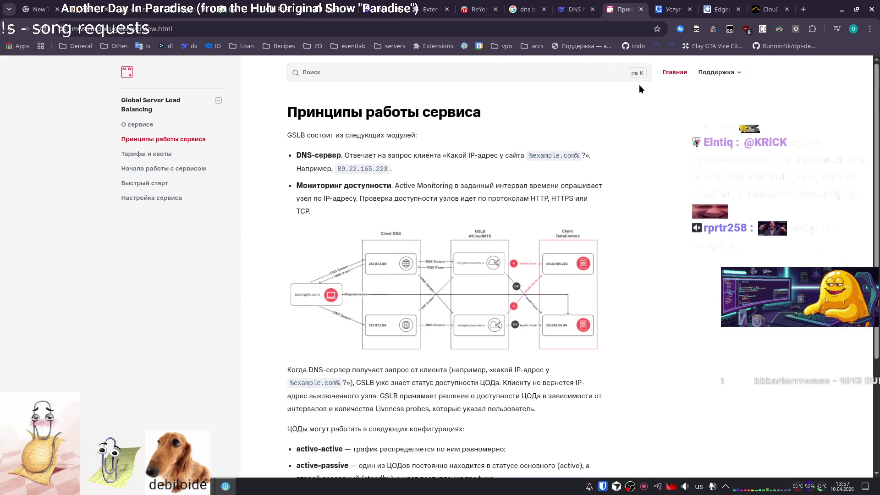
click(151, 154)
scroll(452, 235, down, 3)
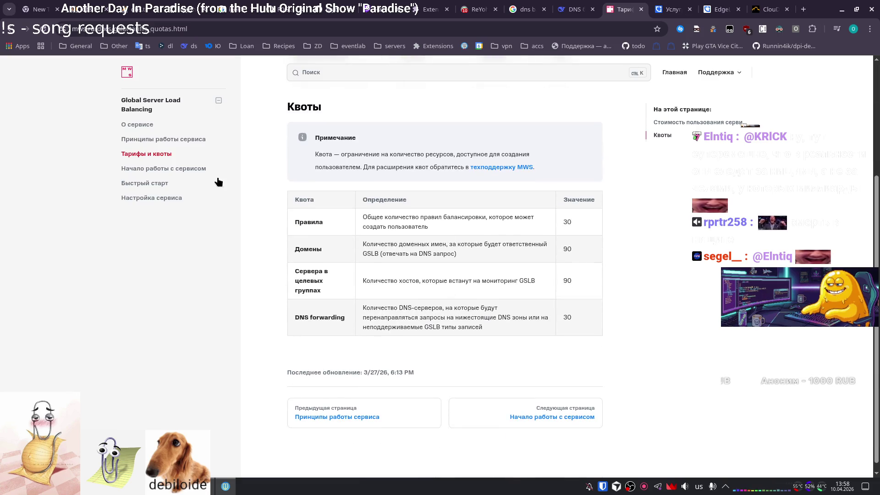
click(145, 126)
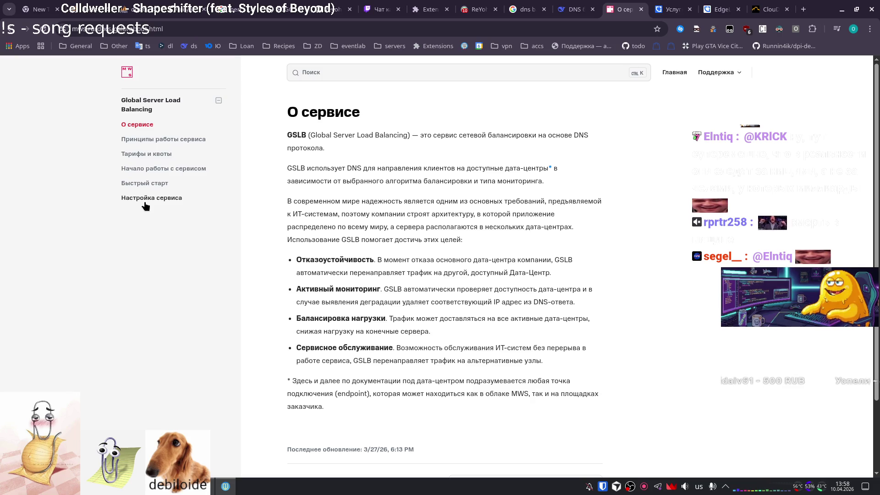
click(125, 71)
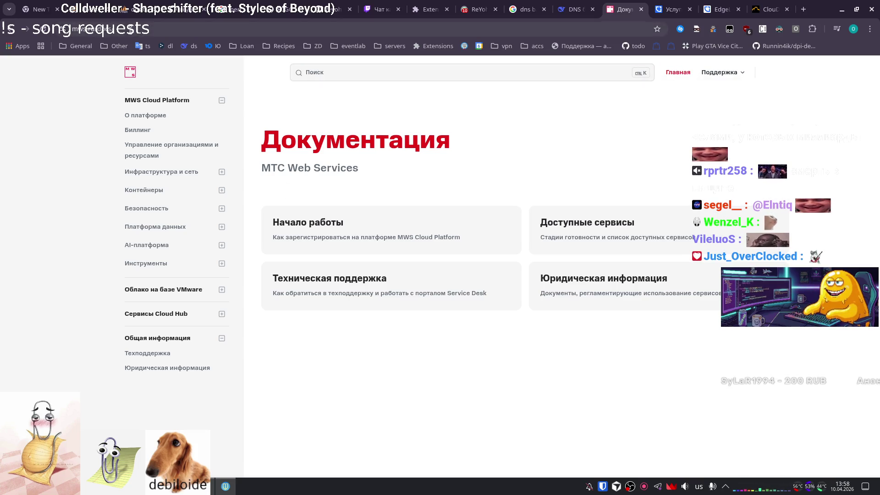
Load mws.ru from the address bar.
click(98, 31)
text(mws.ru)
key(Return)
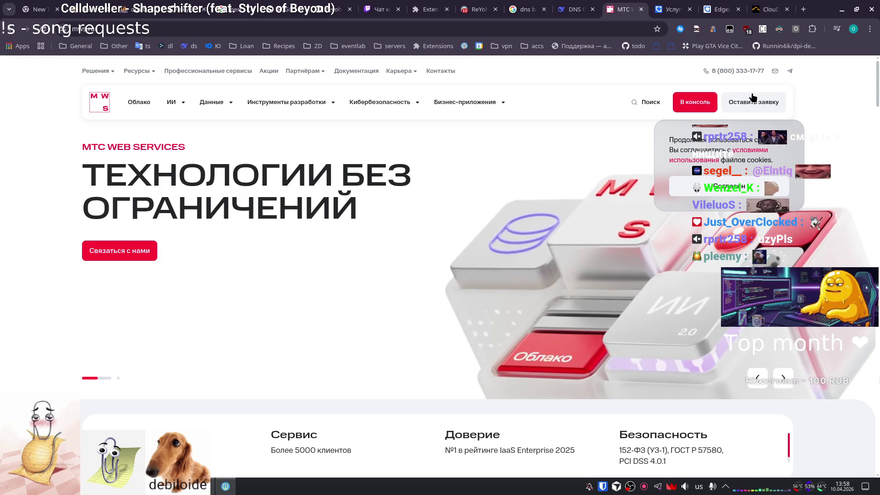
Open the Оставить заявку contact form and close it without submitting.
click(739, 103)
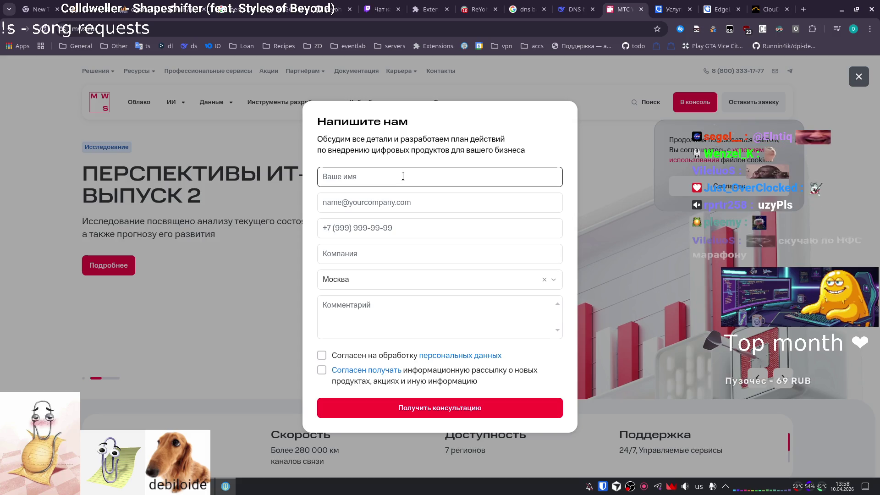
click(282, 196)
scroll(293, 198, down, 6)
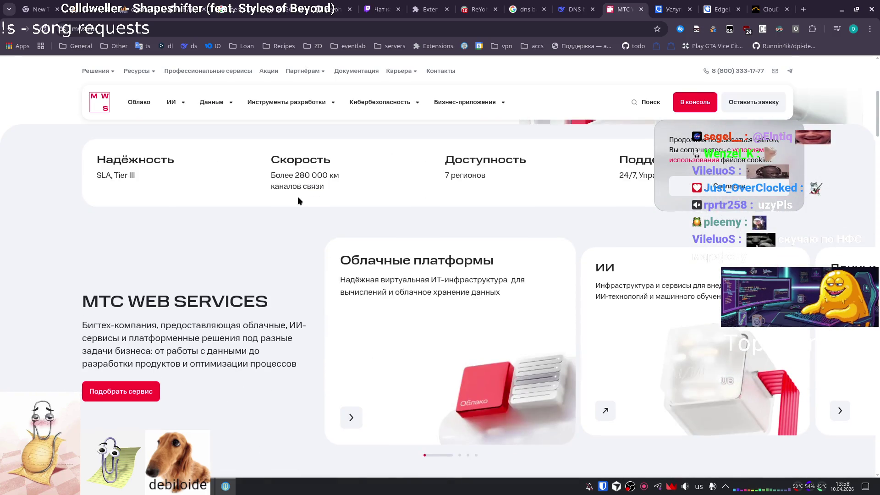
scroll(298, 201, down, 3)
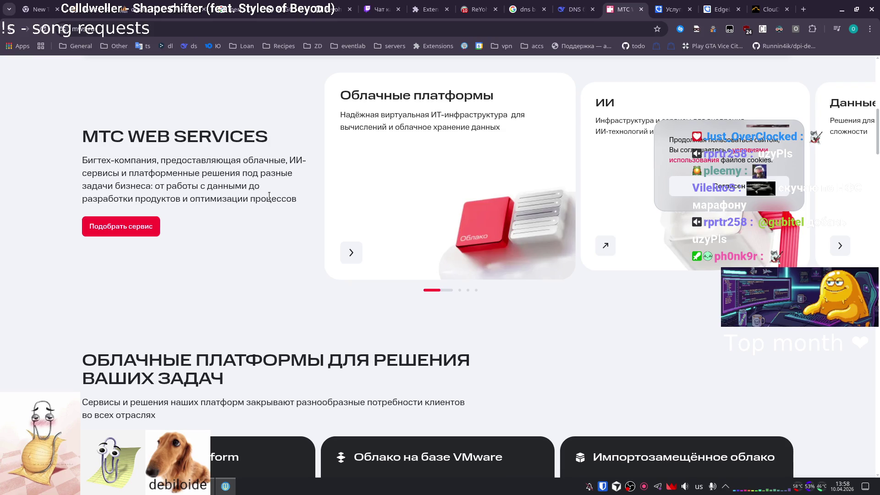
scroll(270, 197, down, 4)
Browse the MWS homepage sections, peek at the console sign-in page, then return to DeepSeek.
scroll(270, 198, down, 6)
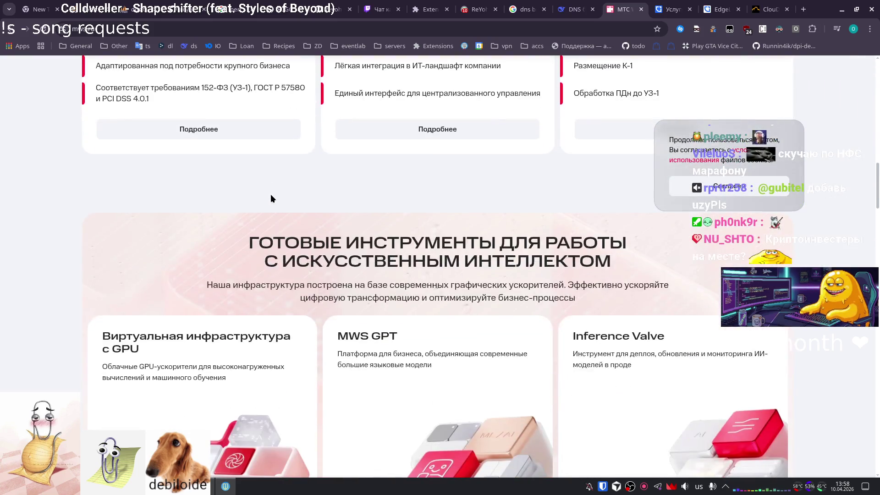
scroll(270, 200, down, 5)
scroll(365, 305, down, 3)
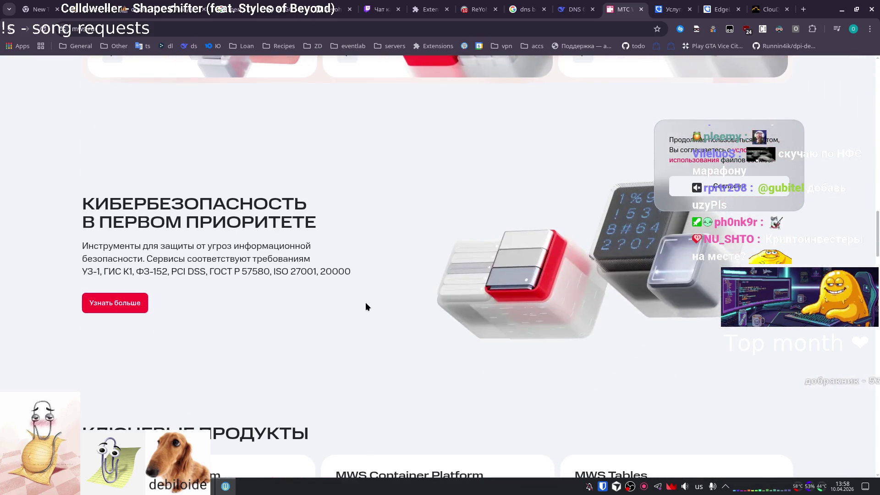
scroll(344, 306, down, 4)
scroll(344, 305, up, 20)
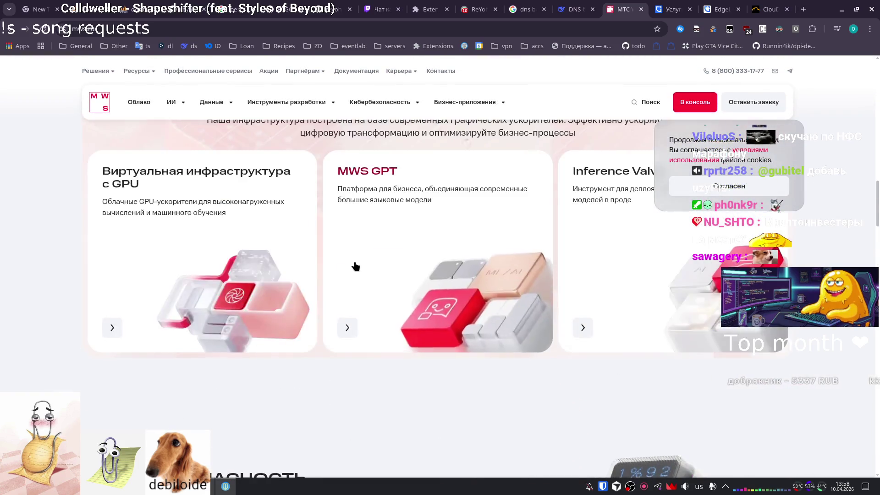
scroll(355, 247, up, 8)
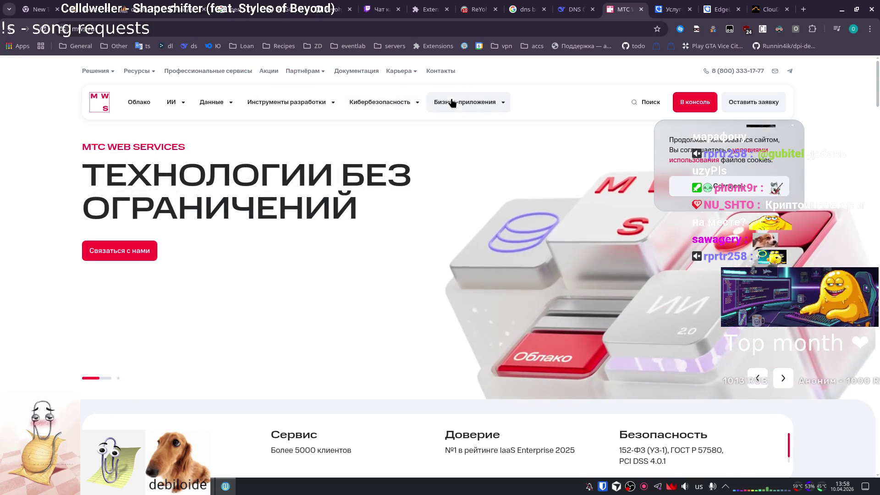
click(695, 102)
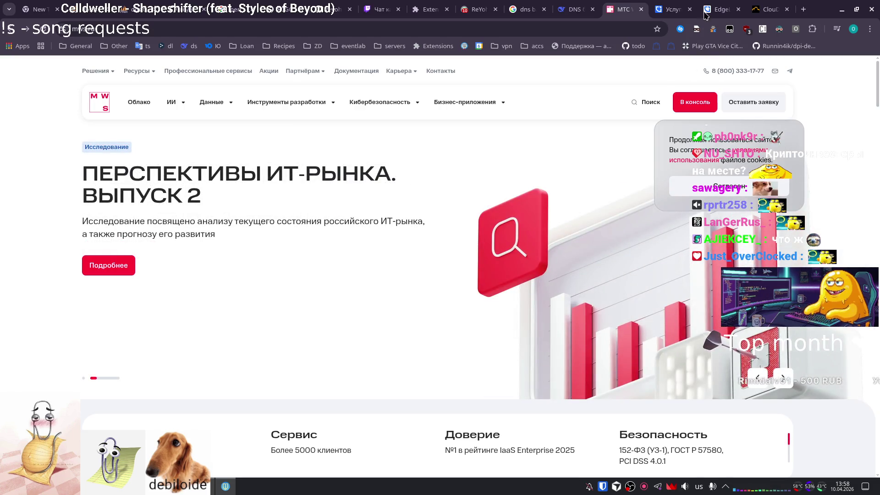
key(ctrl+shift+Tab)
Ask DeepSeek 'есть ли аналоги в россии MWS GSLB' and review its reply.
right_click(358, 312)
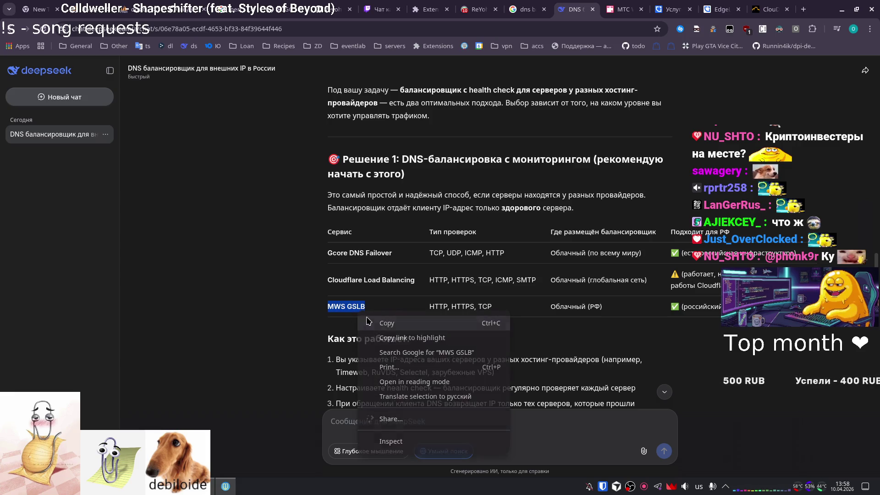
click(371, 322)
click(365, 415)
text(есть ли аналоги в росси)
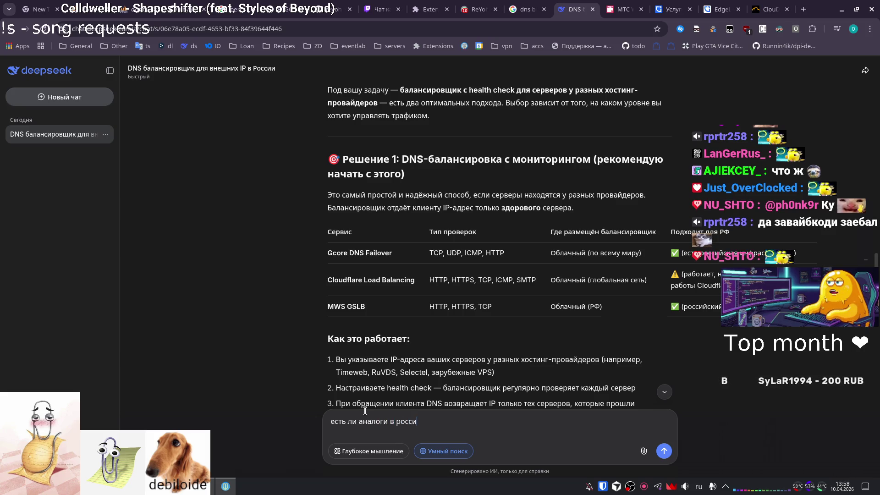
text(и)
key(ctrl+v)
key(Return)
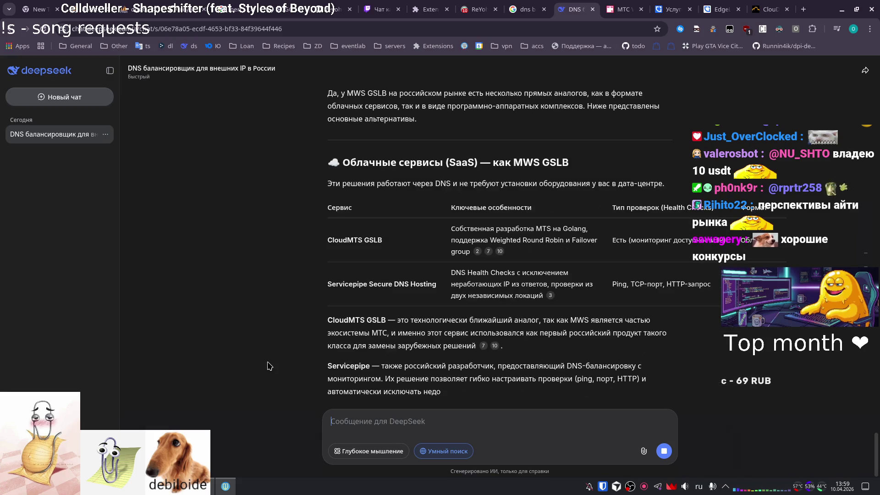
scroll(275, 361, up, 1)
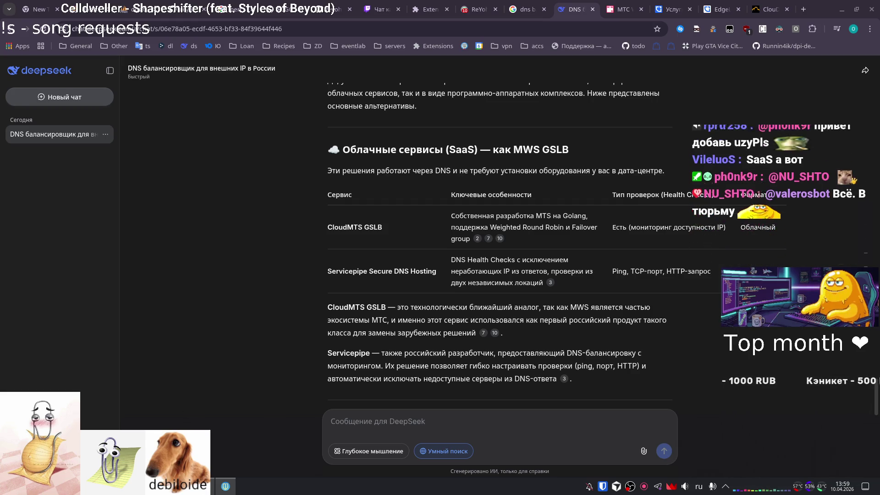
key(alt+Tab)
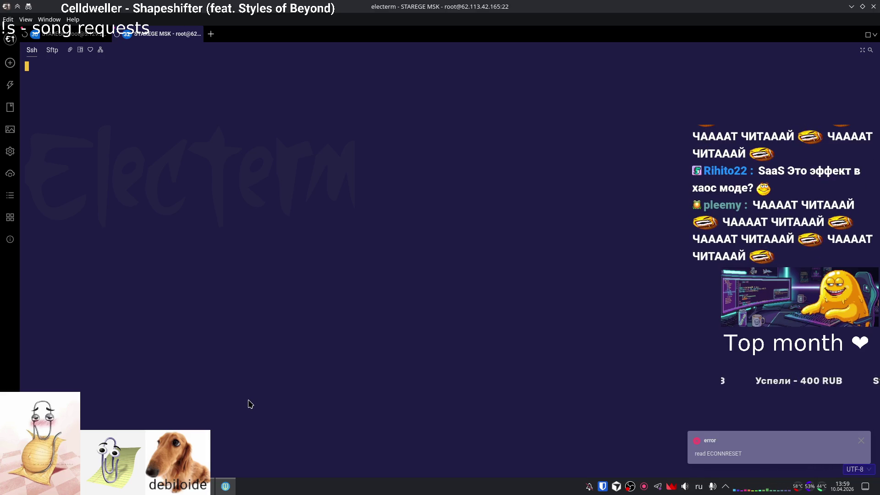
key(alt+Tab)
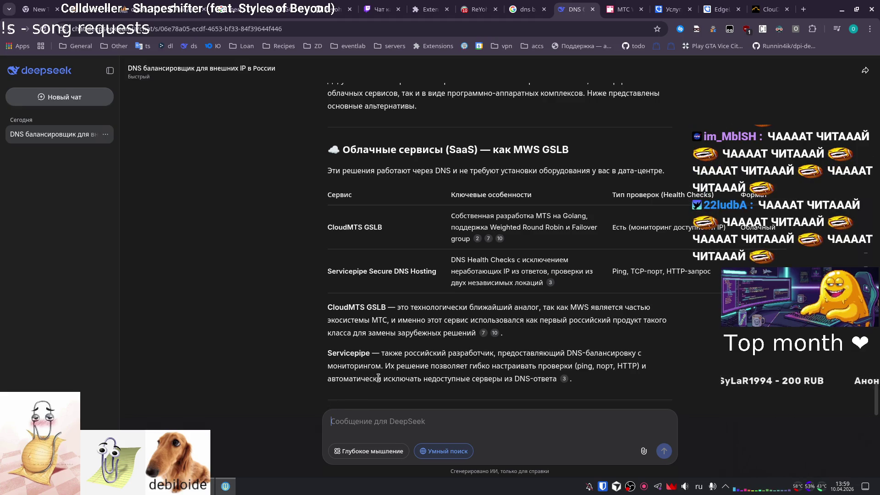
Scroll through DeepSeek's answer to review the SaaS analogues table.
scroll(378, 378, down, 2)
scroll(379, 378, down, 2)
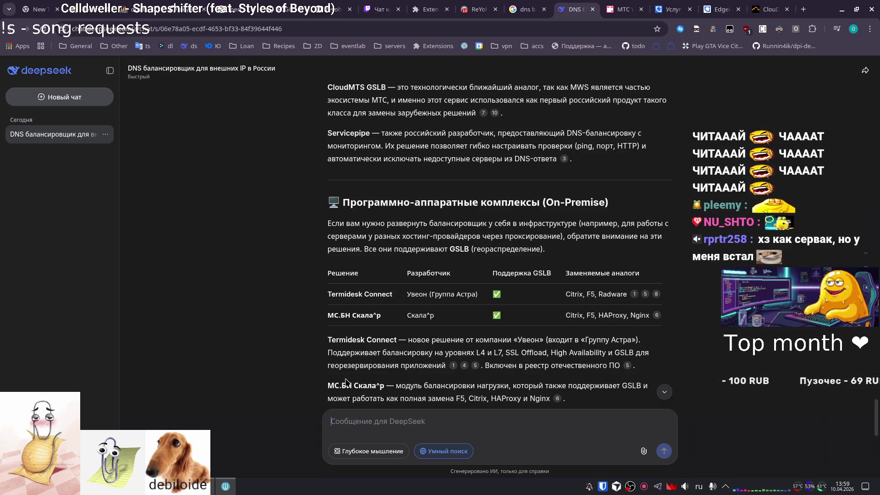
scroll(282, 401, down, 2)
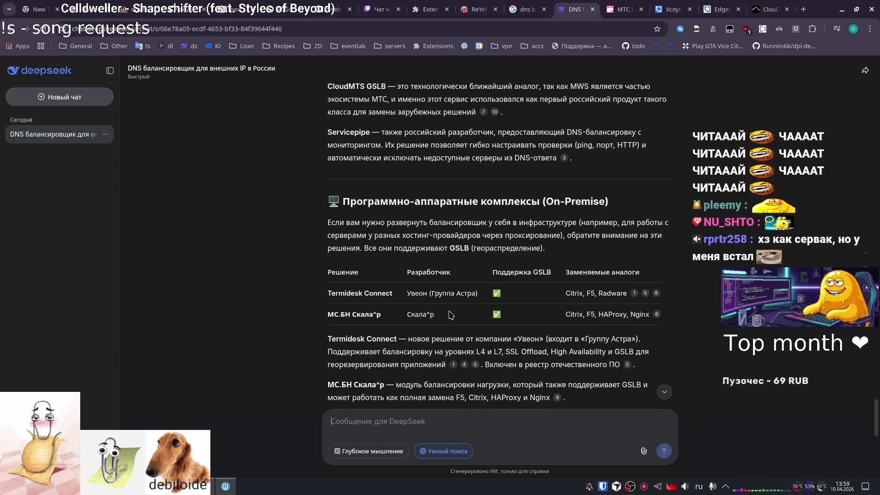
mouse_move(452, 313)
scroll(452, 315, down, 5)
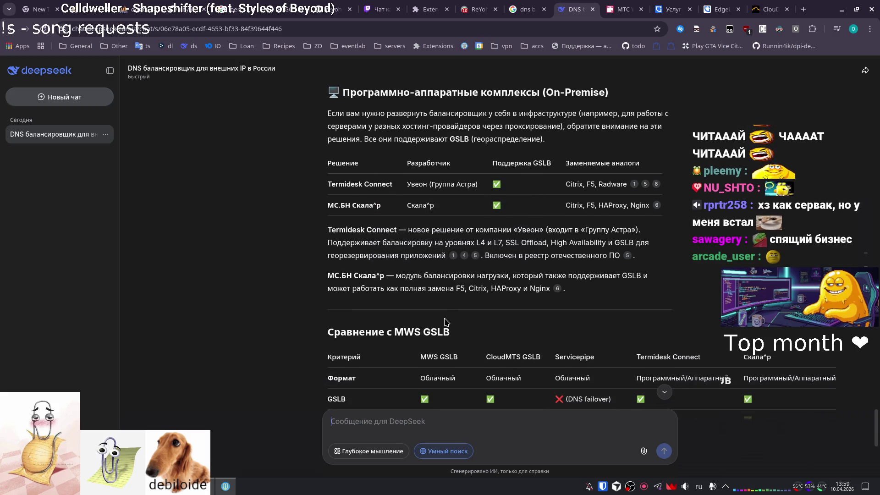
scroll(447, 321, up, 8)
scroll(447, 321, up, 5)
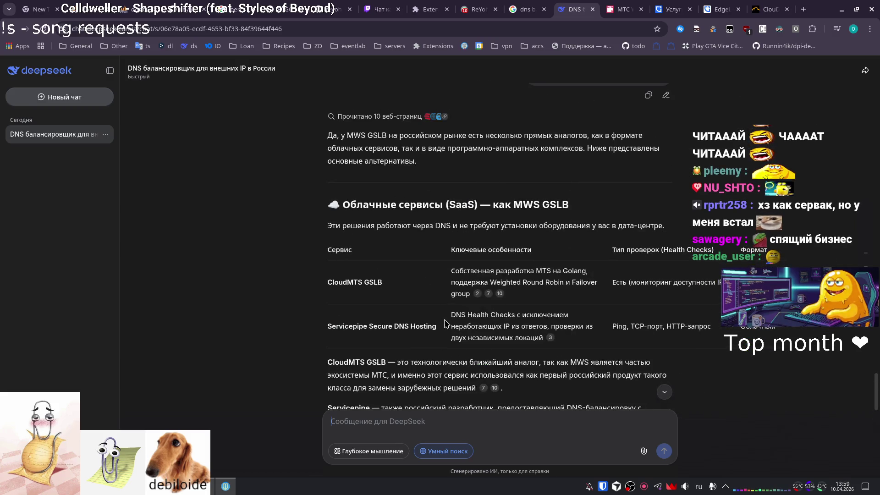
Select 'CloudMTS GSLB' in the table and search Google for it in a new tab.
mouse_move(397, 290)
mouse_down()
mouse_move(307, 289)
mouse_move(330, 286)
mouse_up()
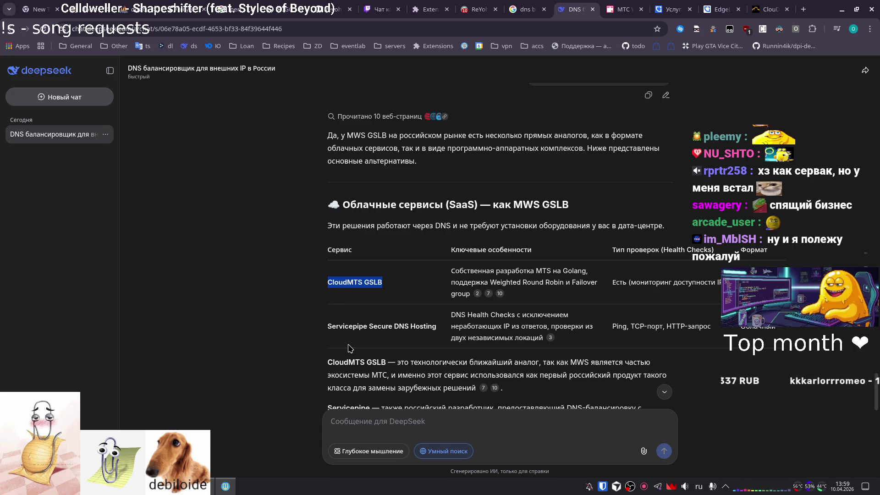
click(393, 323)
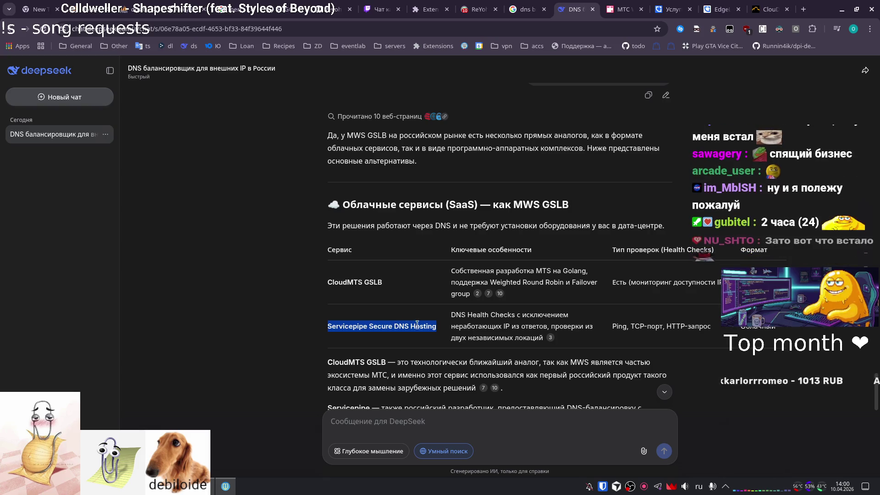
click(491, 372)
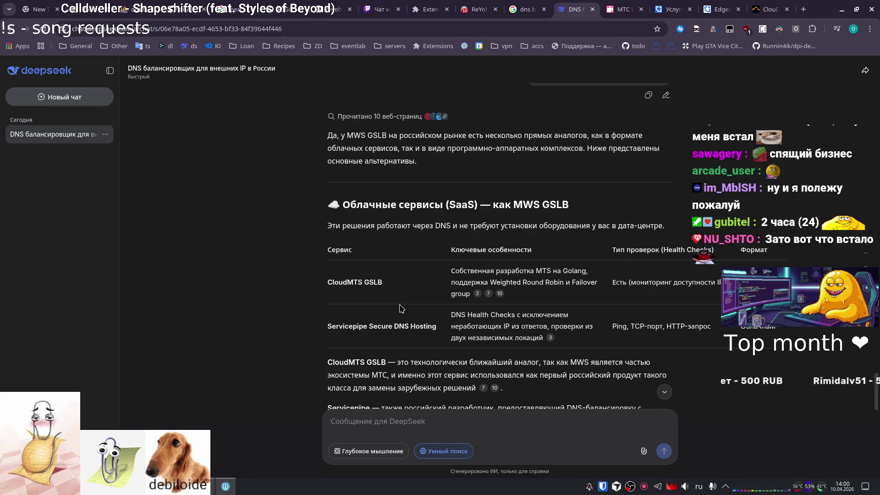
mouse_move(327, 286)
mouse_down()
mouse_move(371, 281)
mouse_move(327, 285)
mouse_move(332, 281)
mouse_up()
double_click(338, 284)
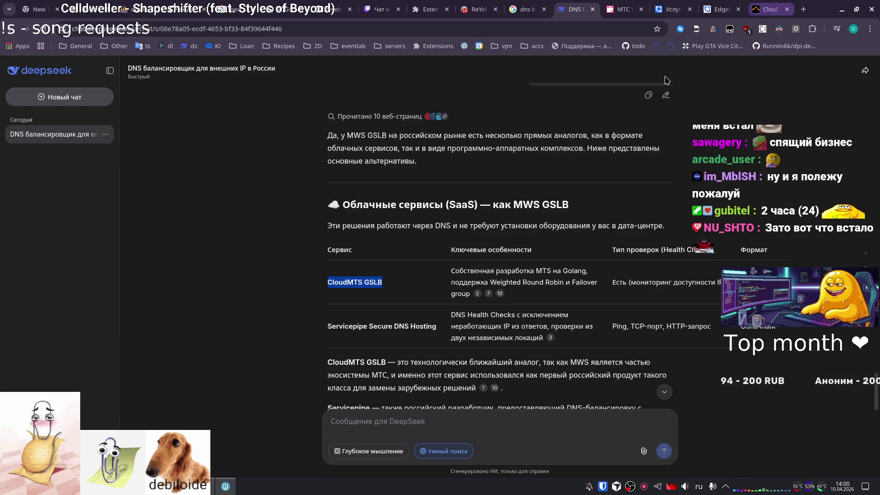
click(419, 326)
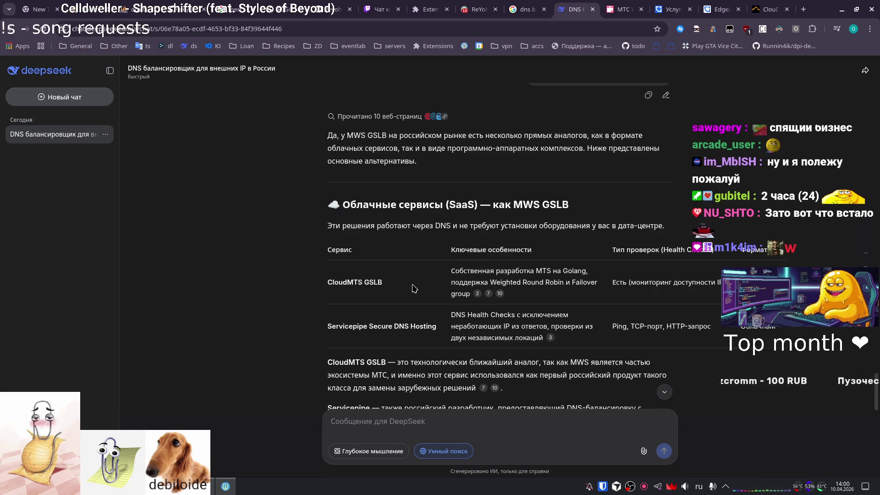
mouse_move(383, 282)
mouse_down()
mouse_move(341, 251)
mouse_move(327, 282)
mouse_up()
right_click(352, 287)
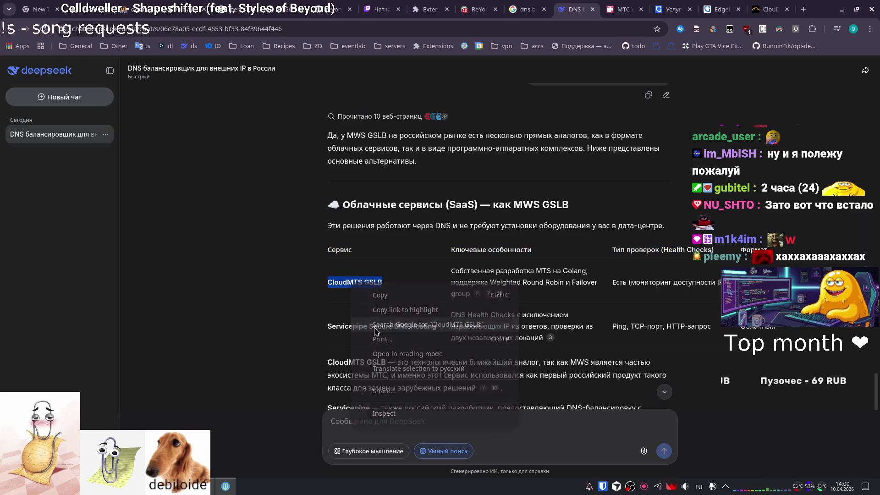
click(380, 325)
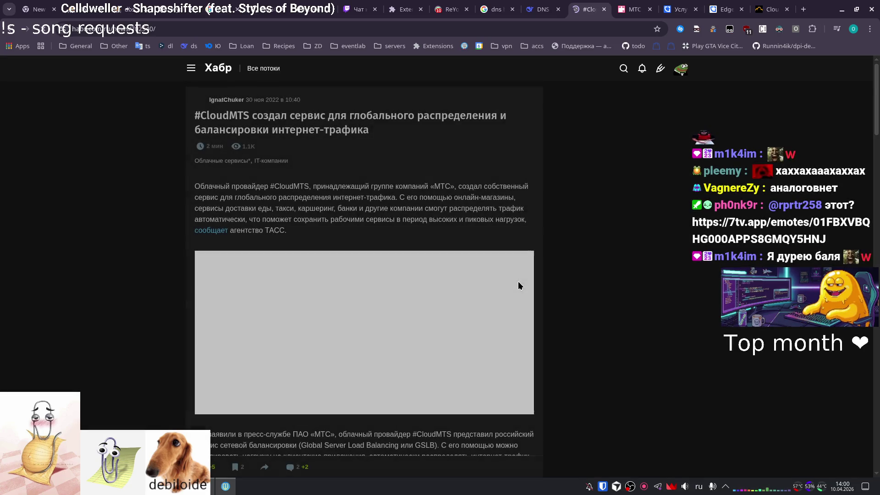
Read the Habr article on CloudMTS's global traffic-balancing service.
scroll(508, 287, up, 6)
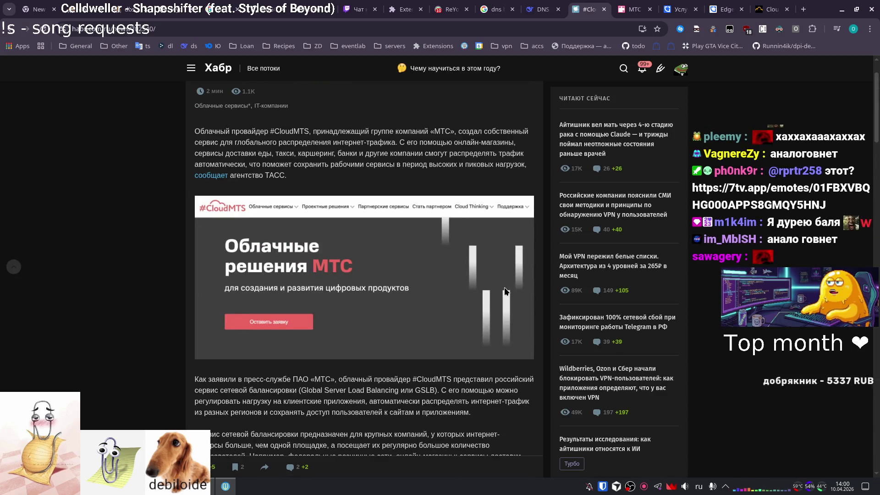
scroll(216, 165, up, 1)
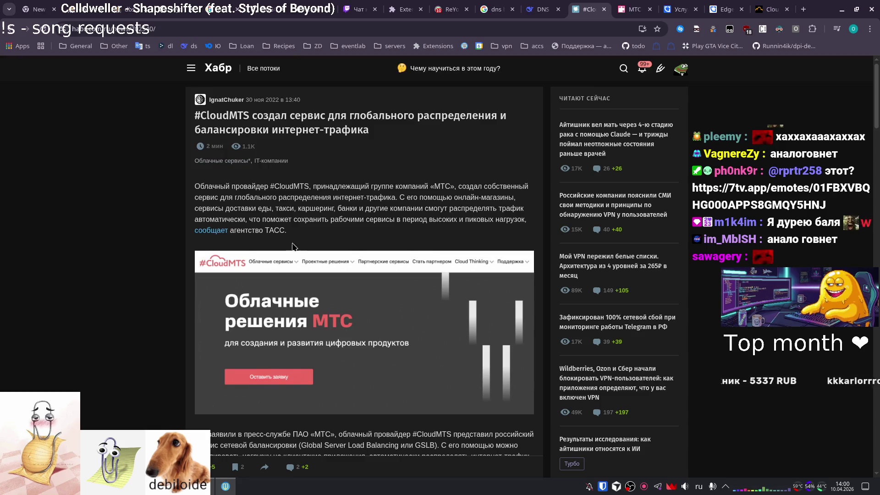
scroll(269, 110, down, 3)
click(632, 8)
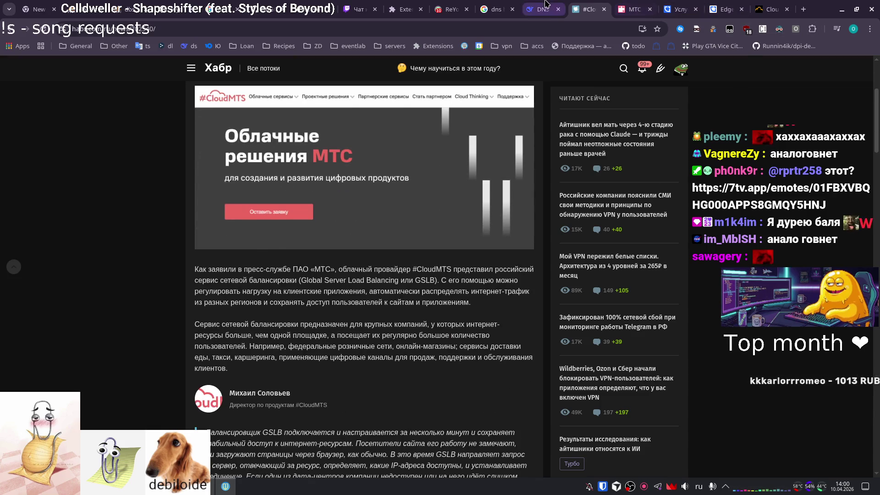
Open the Связаться с нами form and enter the contact's first name in Russian.
click(745, 102)
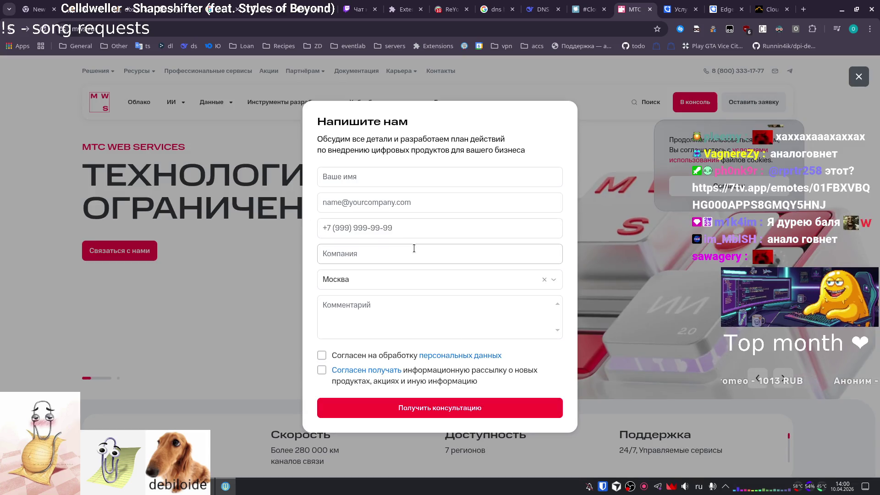
text(Jktu)
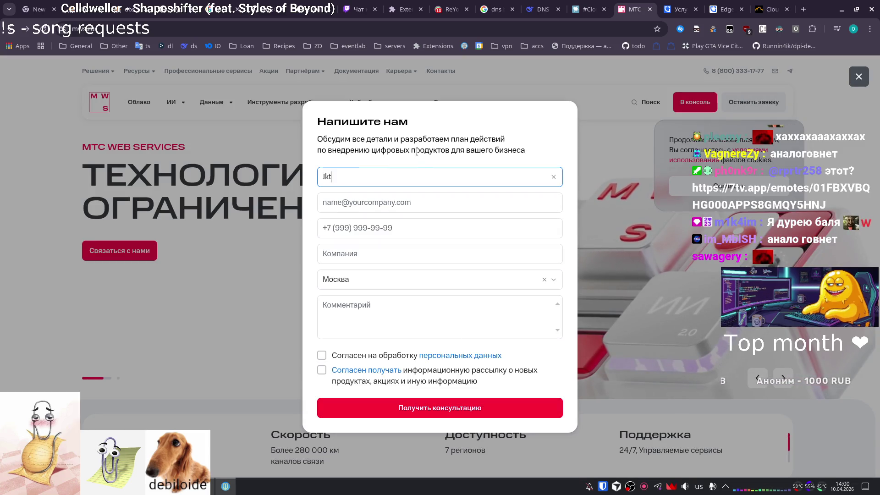
key(ctrl+a)
key(alt+shift)
text(Олег)
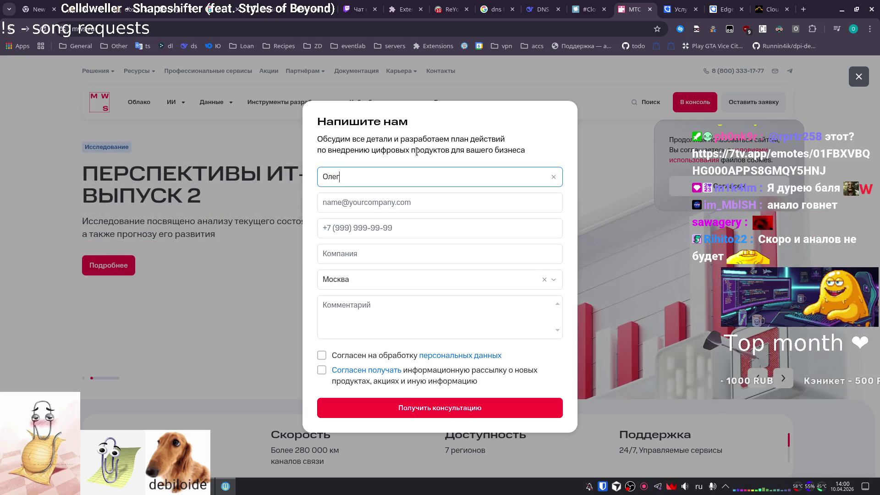
Fill in the contact's e-mail address and start entering the phone number.
click(394, 199)
key(alt+shift)
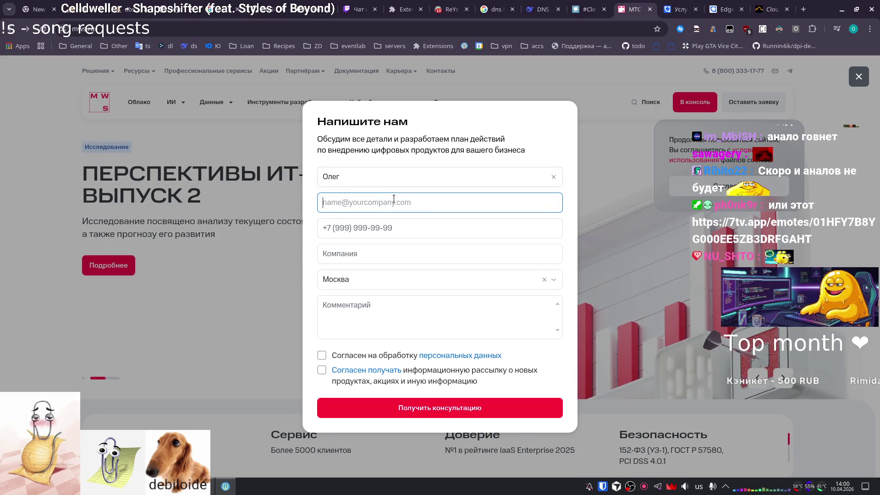
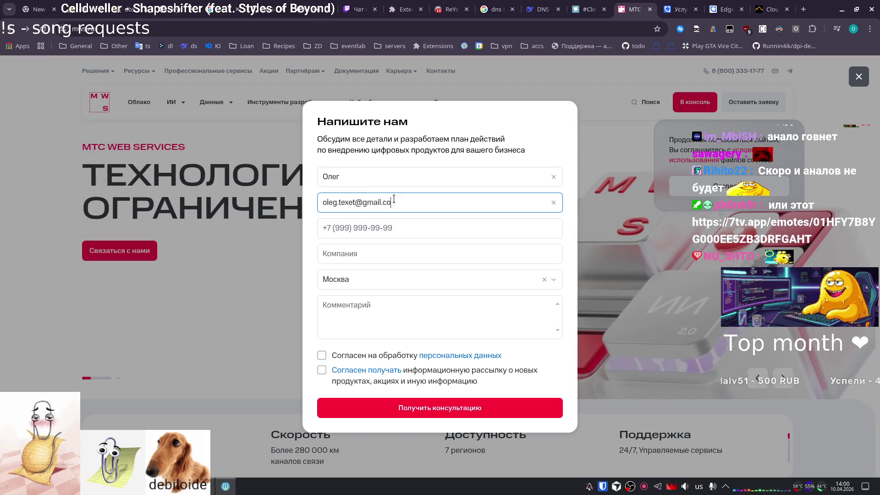
click(413, 235)
text(+)
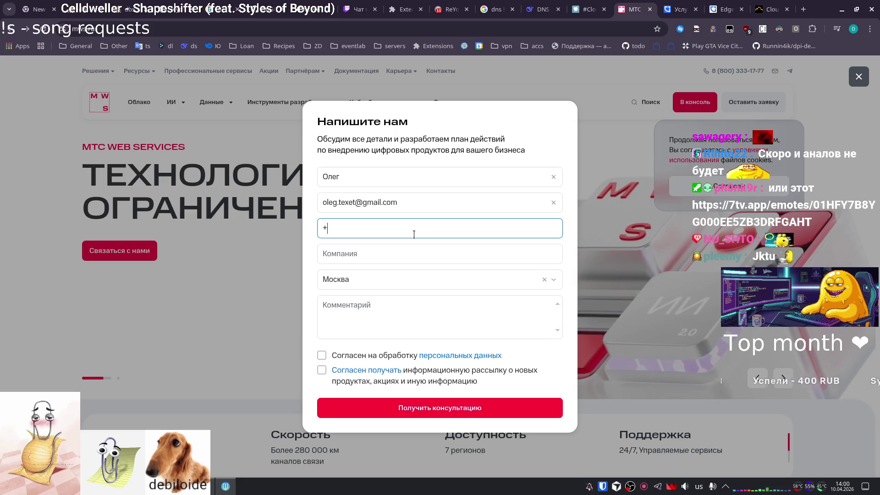
text(7 909 960-3)
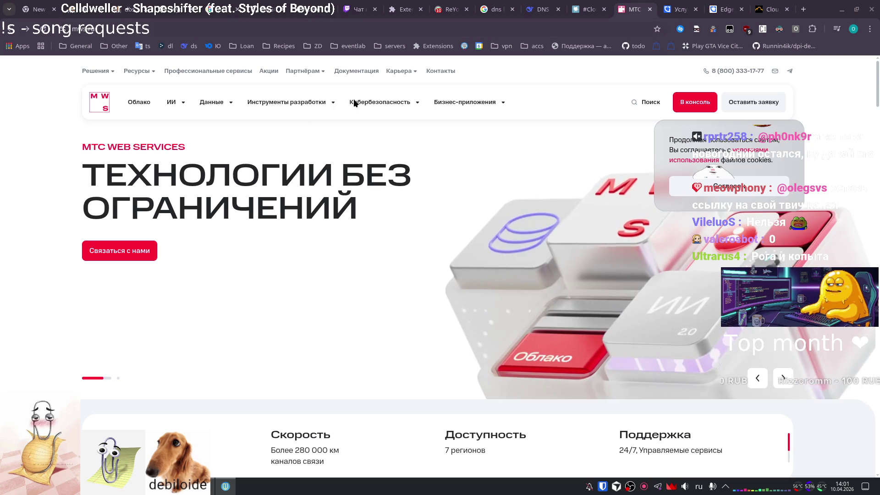
mouse_move(82, 174)
mouse_down()
mouse_move(204, 177)
mouse_move(202, 197)
mouse_up()
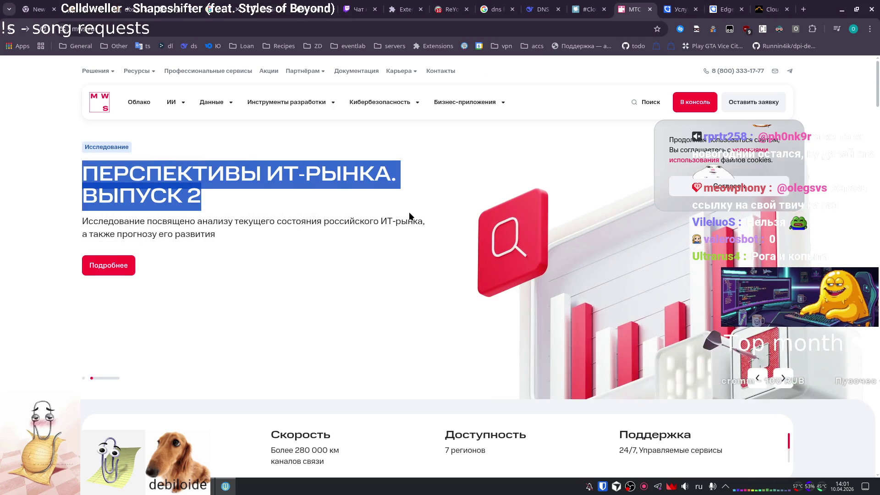
click(271, 260)
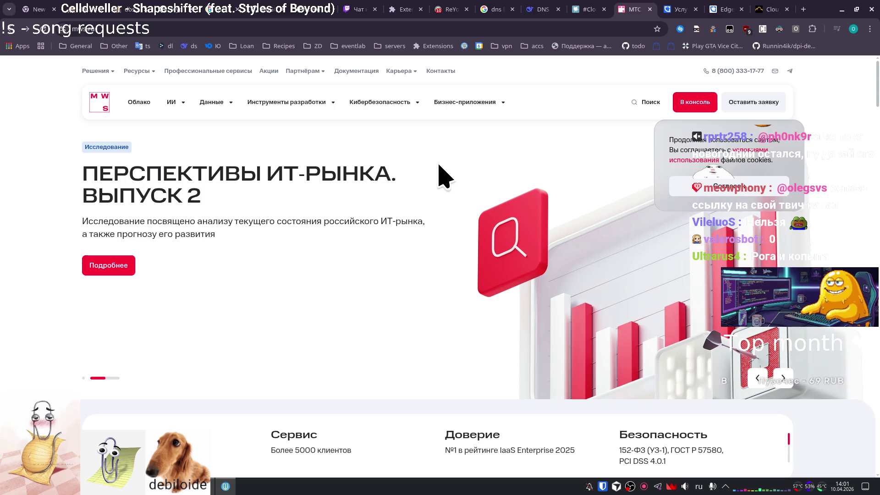